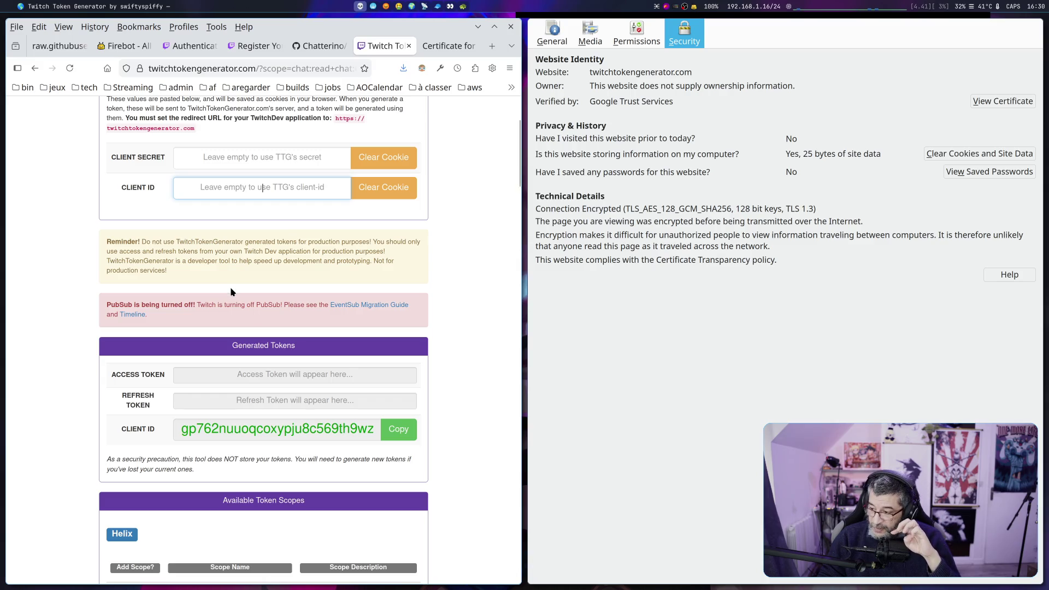
Scroll through Twitch Token Generator's page and select the Available Token Scopes heading
scroll(230, 290, "down", 5)
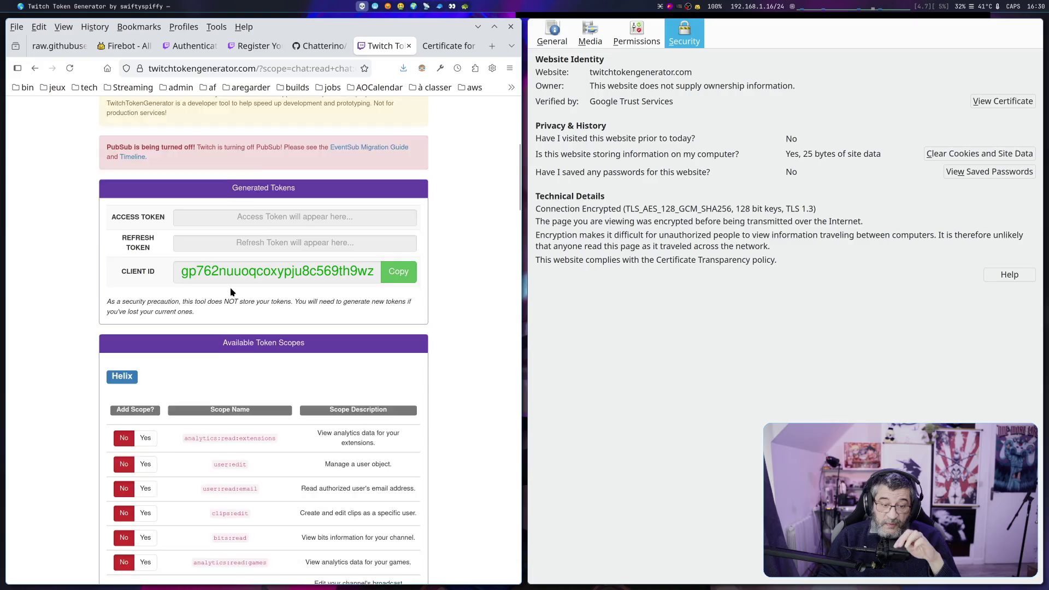
scroll(230, 292, "down", 2)
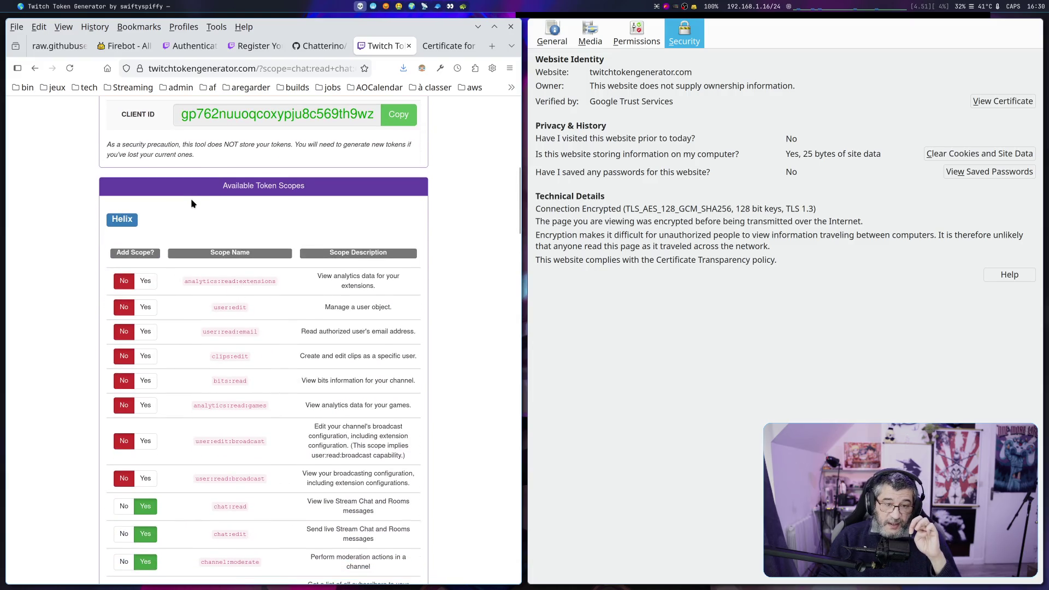
left_click_drag(223, 186, 319, 183)
double_click(121, 220)
scroll(96, 281, "down", 4)
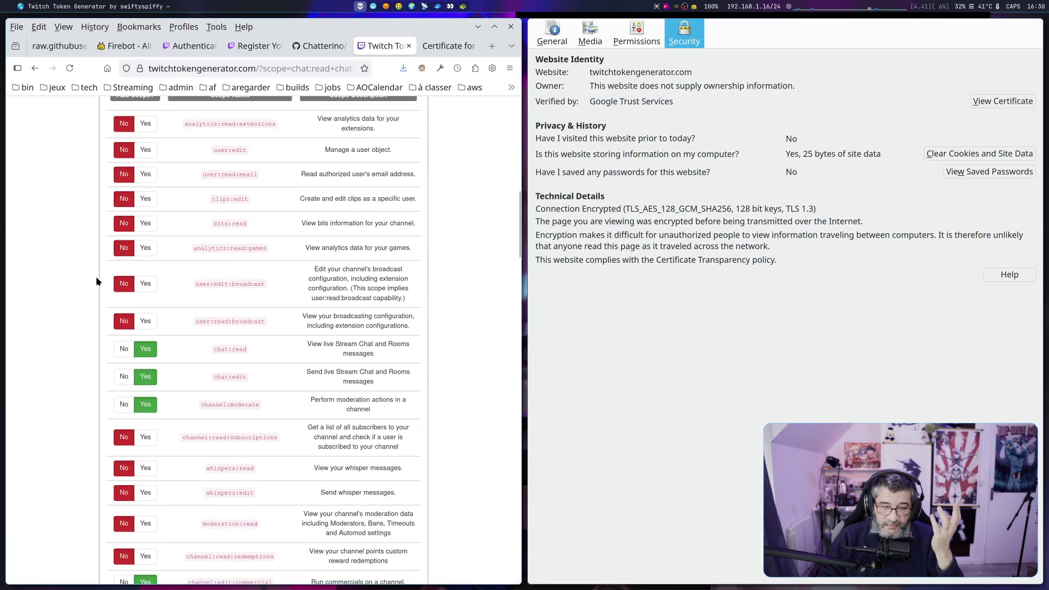
Switch user:edit:broadcast and user:read:broadcast to Yes and back to No, then open the Repo link
left_click(145, 284)
left_click(146, 322)
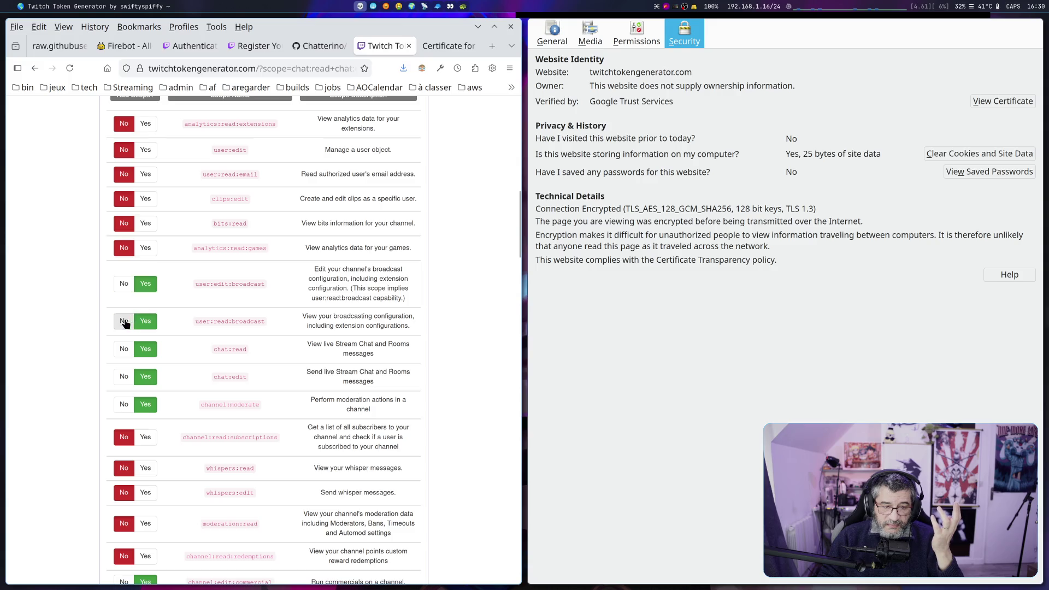
left_click(125, 322)
left_click(124, 284)
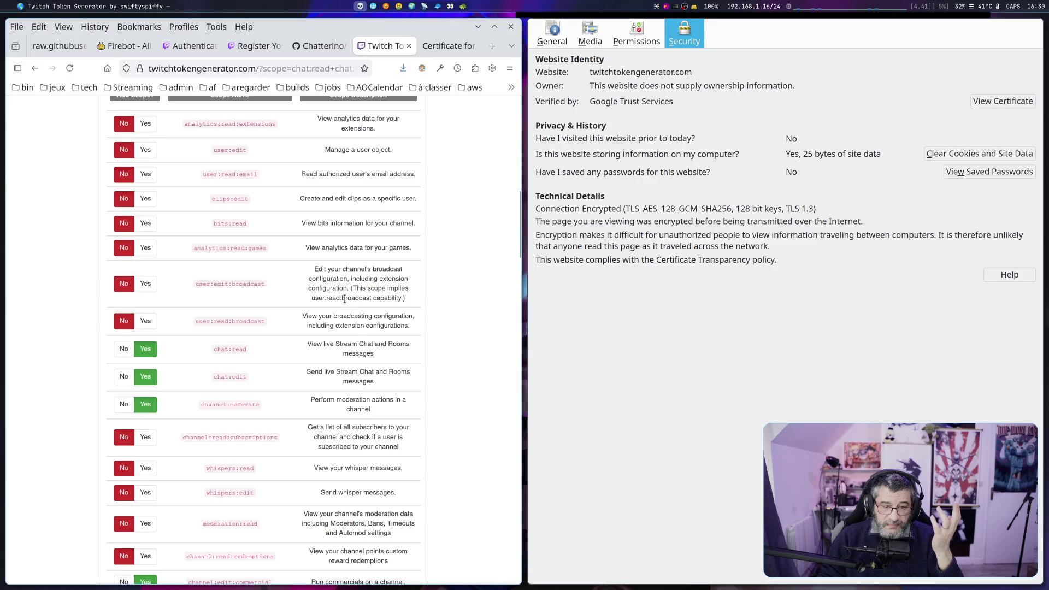
scroll(345, 299, "down", 20)
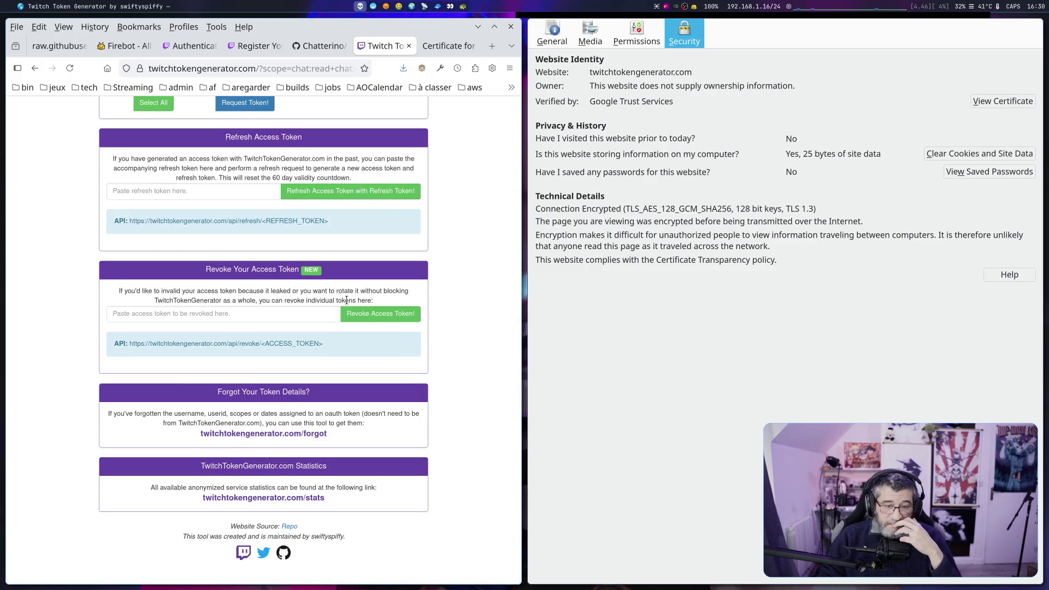
left_click(288, 526)
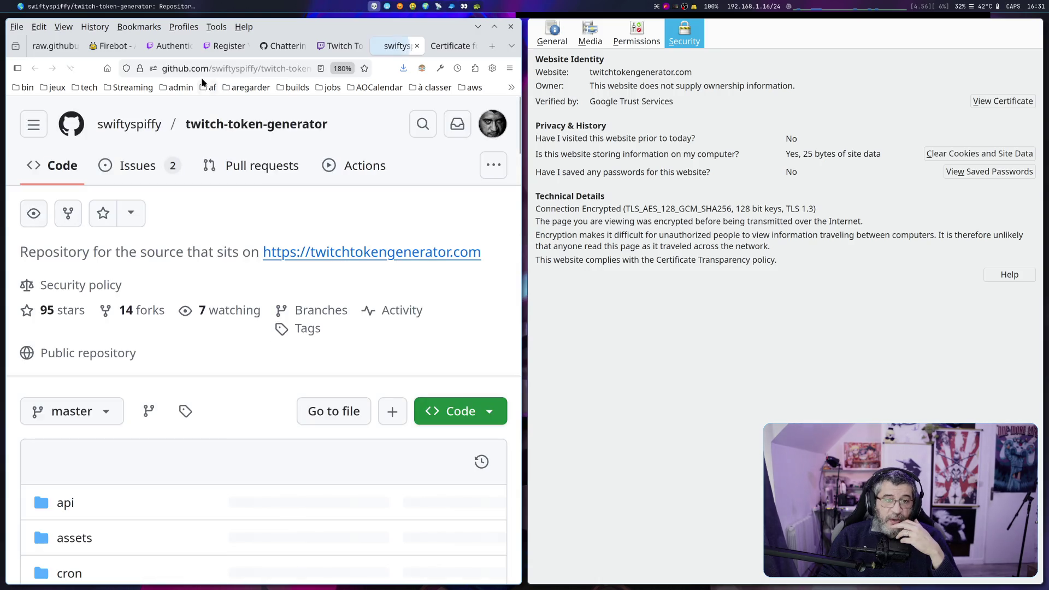
Read the twitch-token-generator README's API and website-attack sections, select the example create URL, then close the tab
scroll(200, 266, "down", 10)
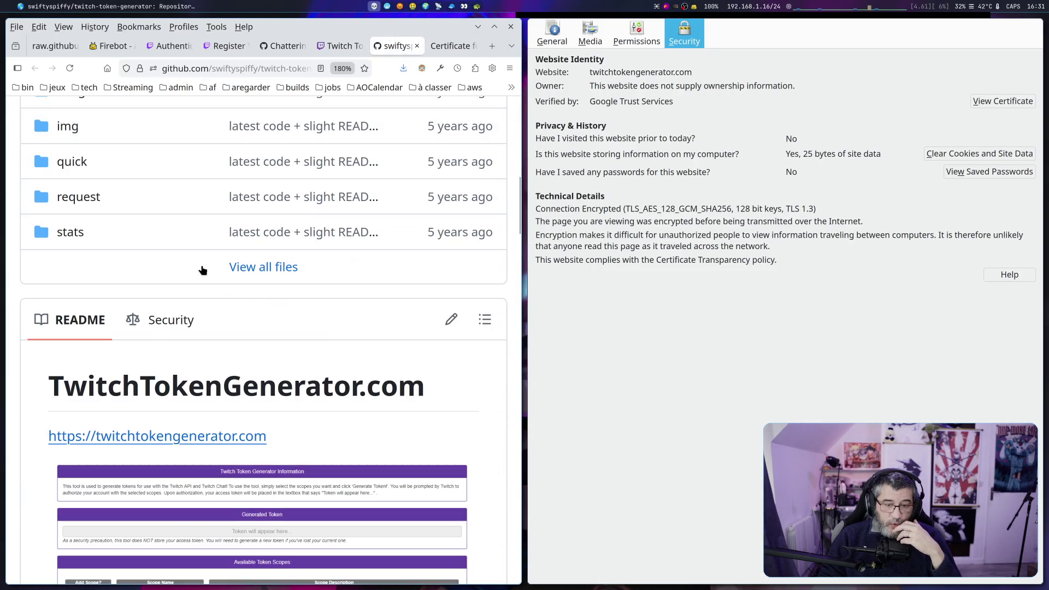
scroll(219, 273, "down", 5)
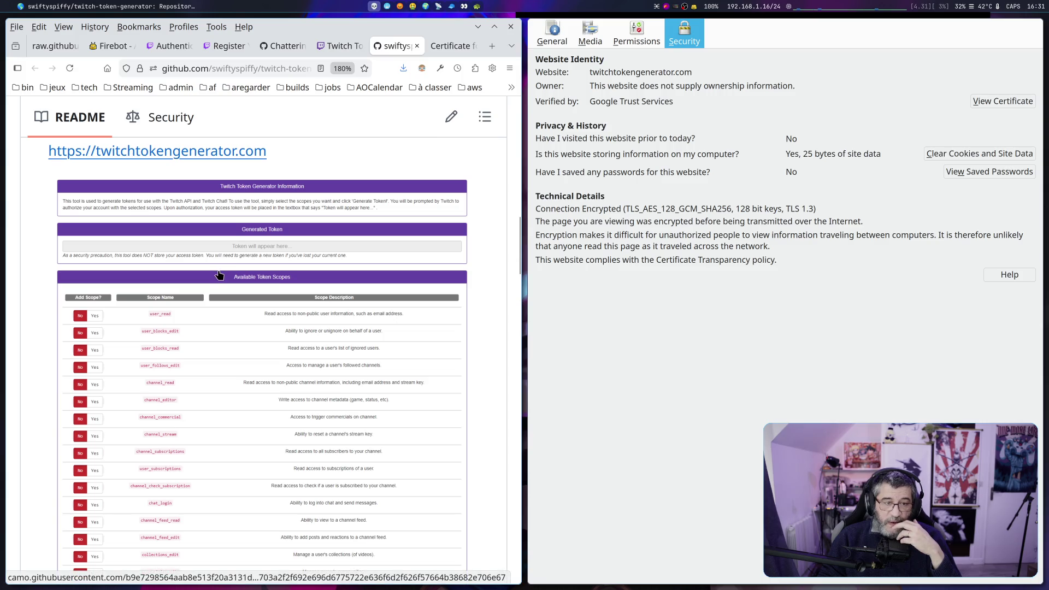
scroll(219, 273, "up", 3)
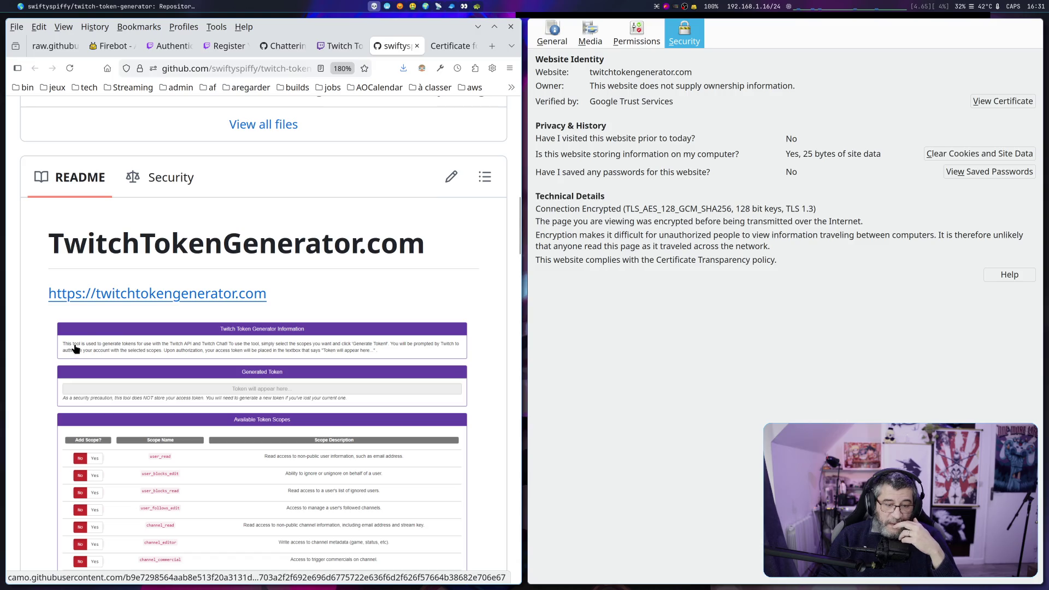
scroll(75, 347, "down", 15)
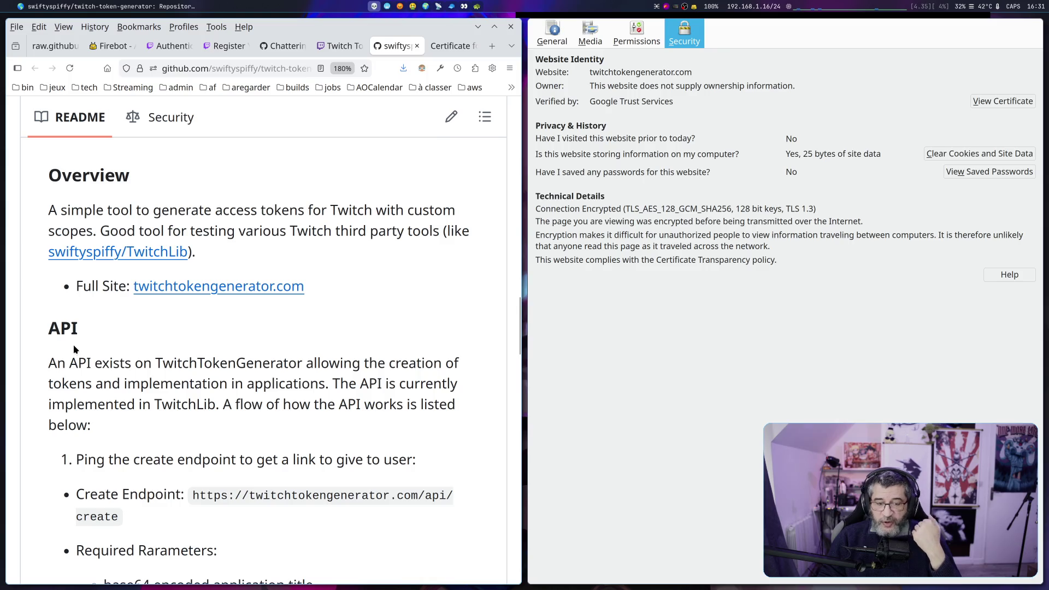
scroll(74, 345, "down", 3)
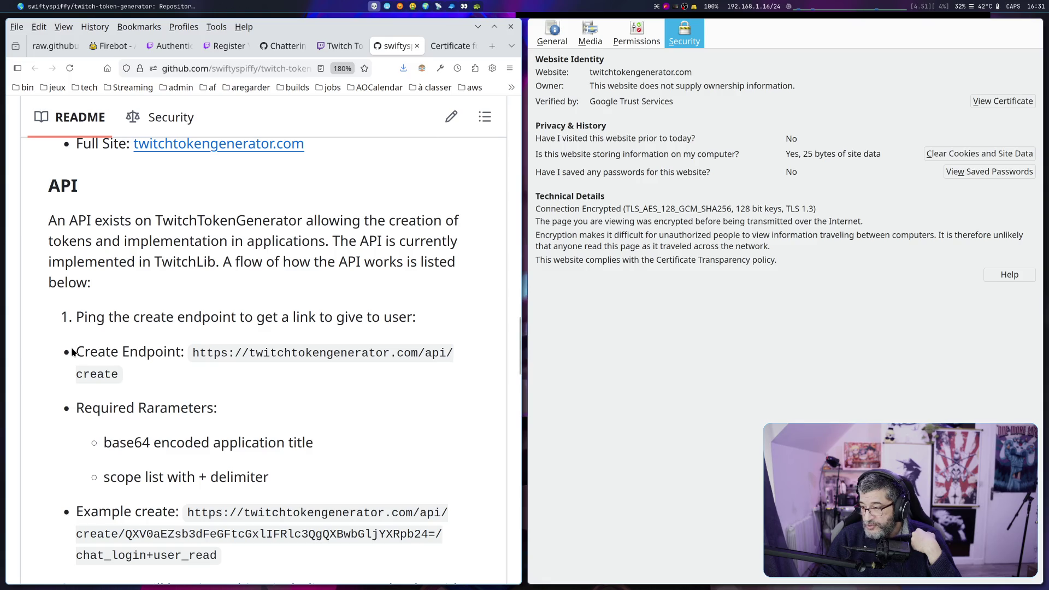
scroll(73, 353, "down", 5)
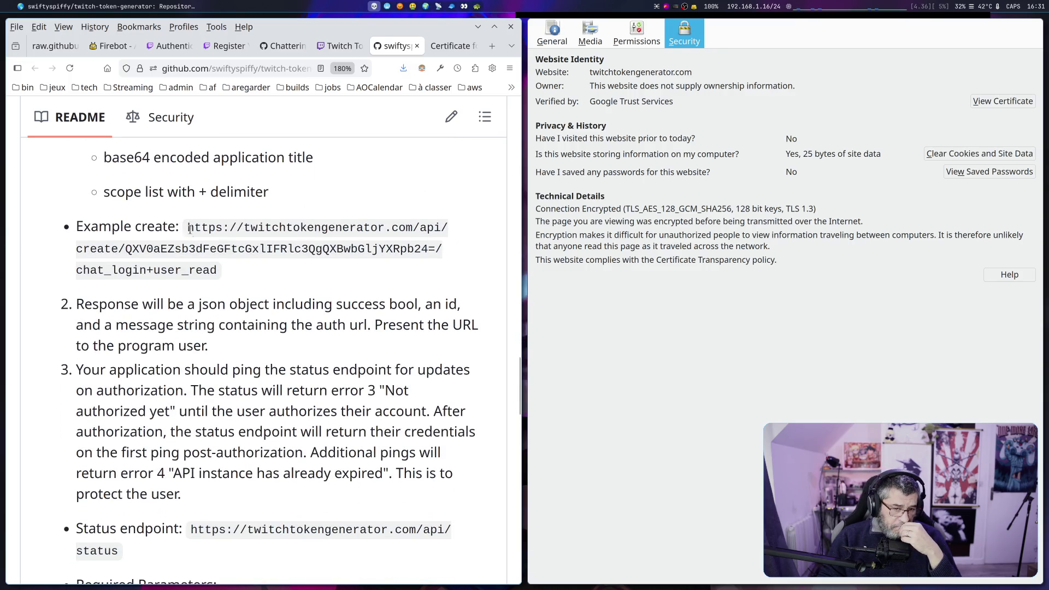
left_click_drag(189, 228, 219, 271)
scroll(210, 295, "down", 10)
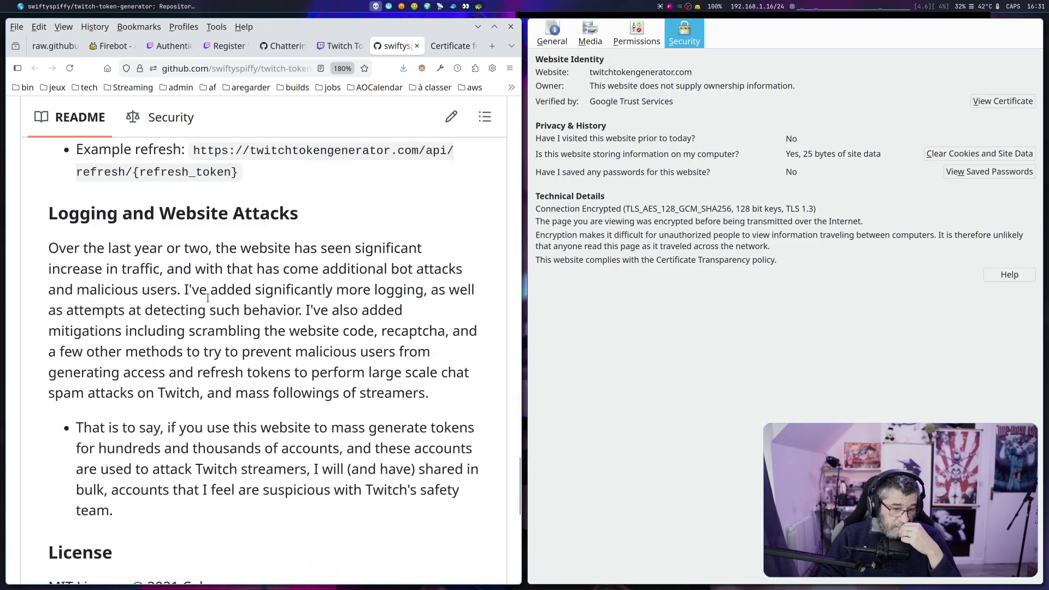
scroll(207, 299, "down", 9)
scroll(206, 299, "up", 15)
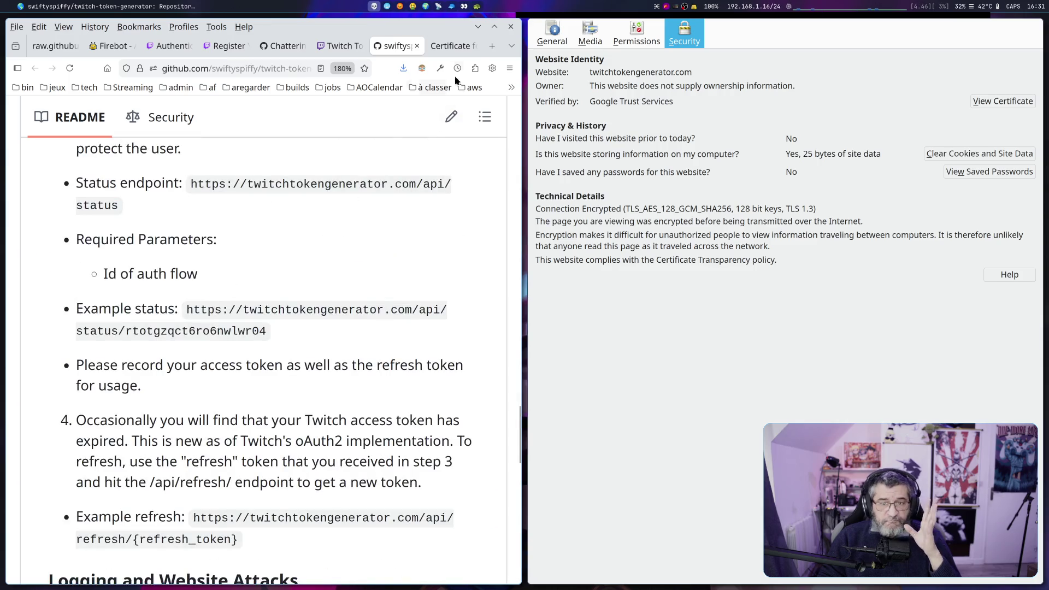
left_click(417, 46)
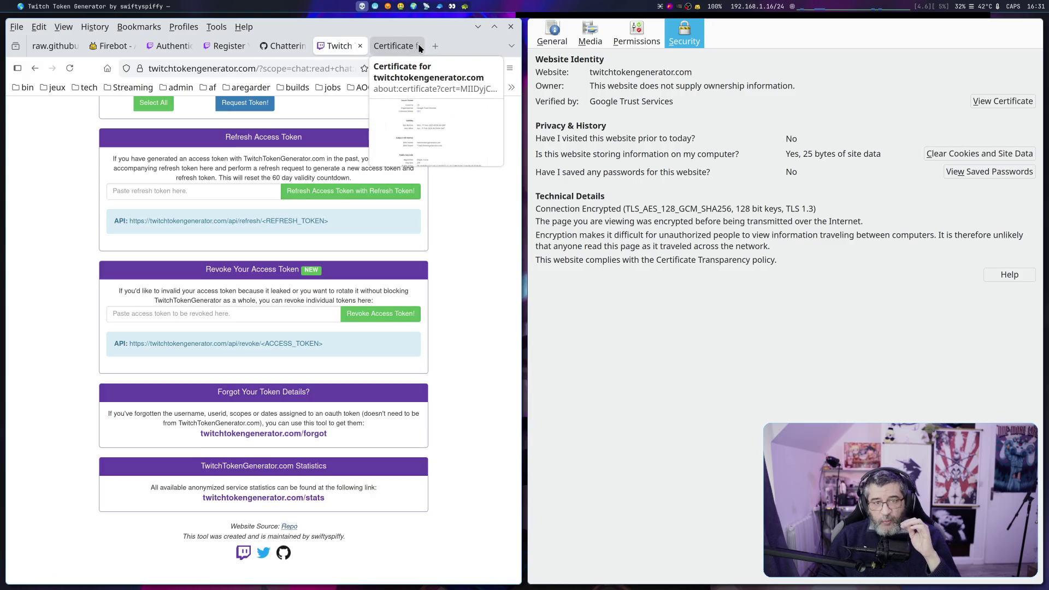
Close the Twitch Token Generator tab and the certificate tab, dismissing its context menu first
left_click(361, 47)
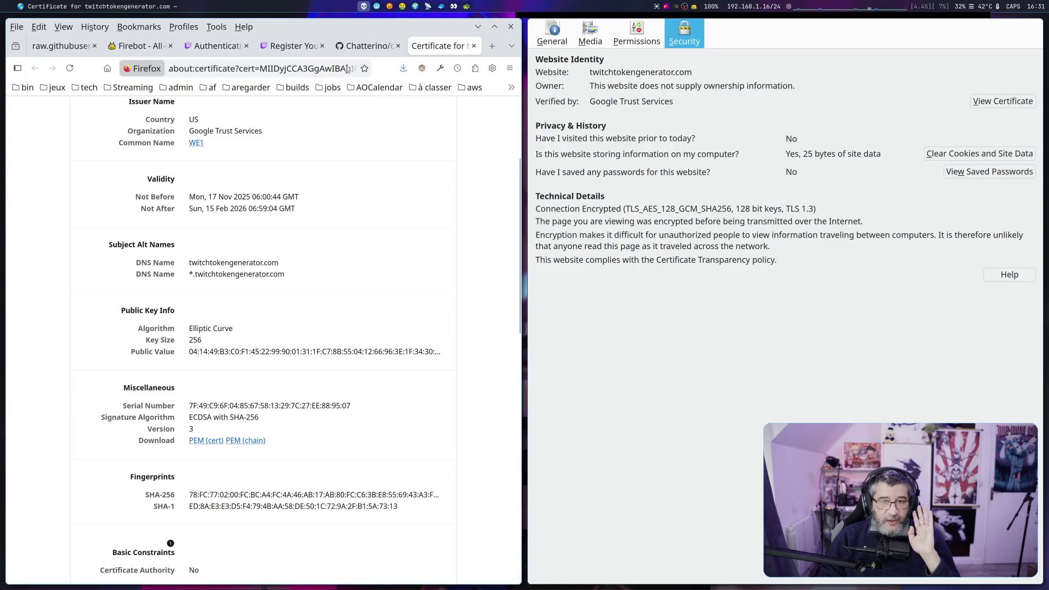
right_click(440, 48)
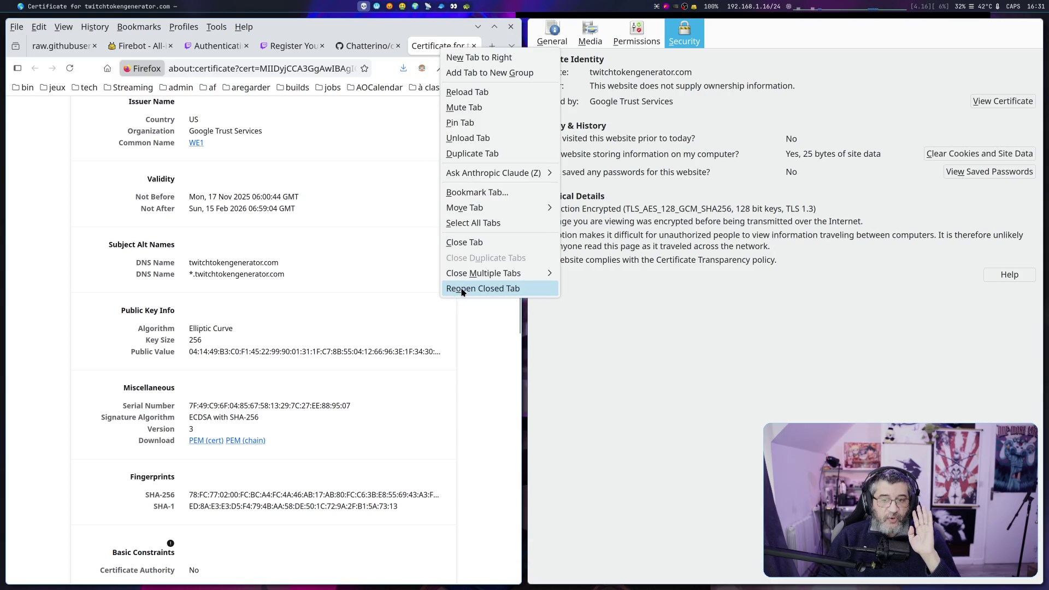
left_click(370, 284)
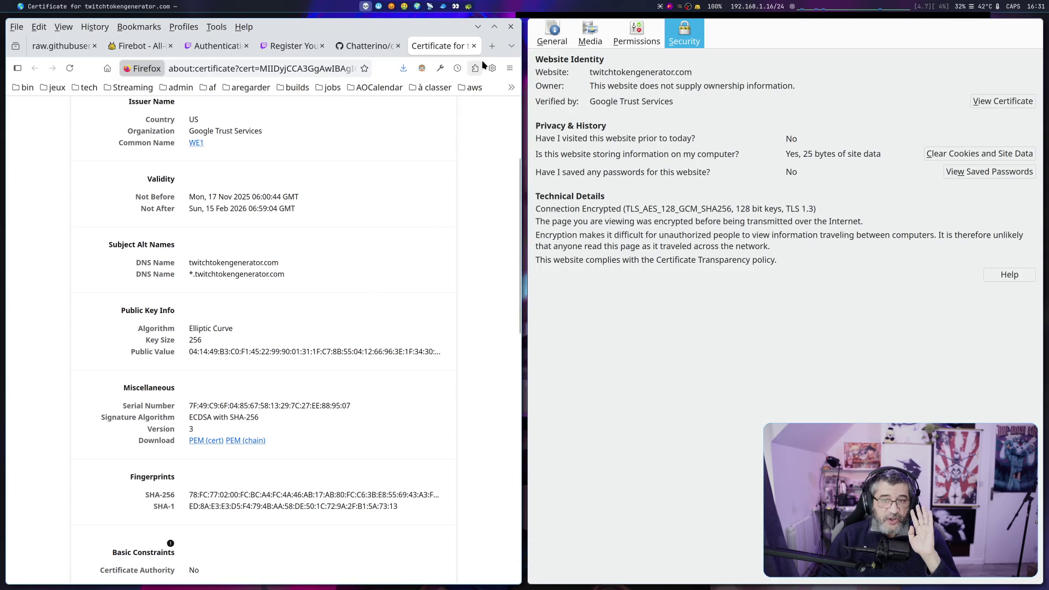
left_click(473, 46)
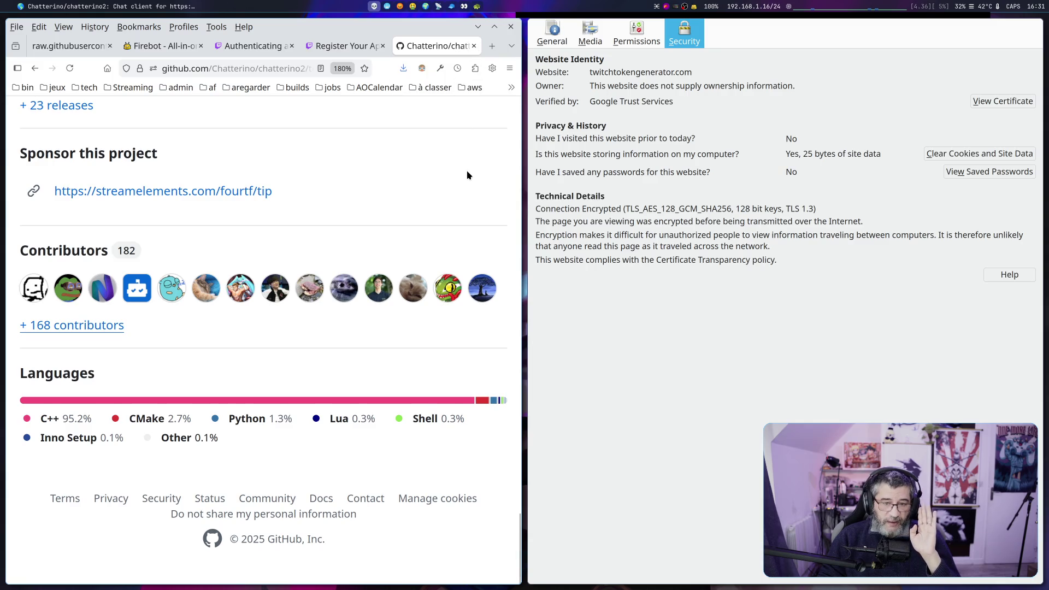
Scroll the chatterino2 repository README, glancing at the Twitch app registration tab before returning
scroll(464, 164, "up", 10)
scroll(464, 183, "up", 10)
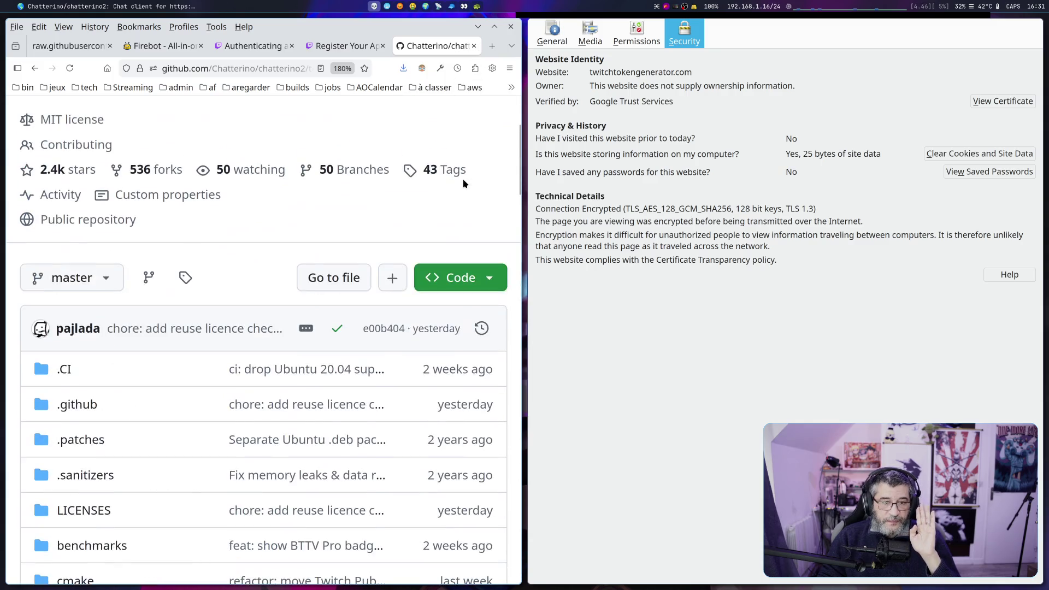
scroll(464, 183, "up", 3)
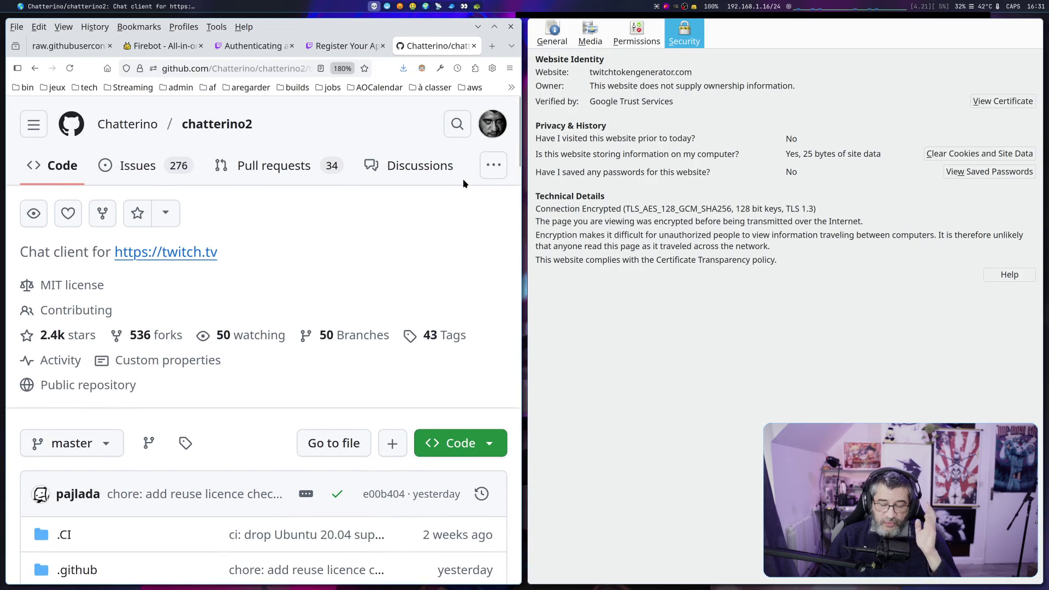
left_click(352, 46)
left_click(415, 46)
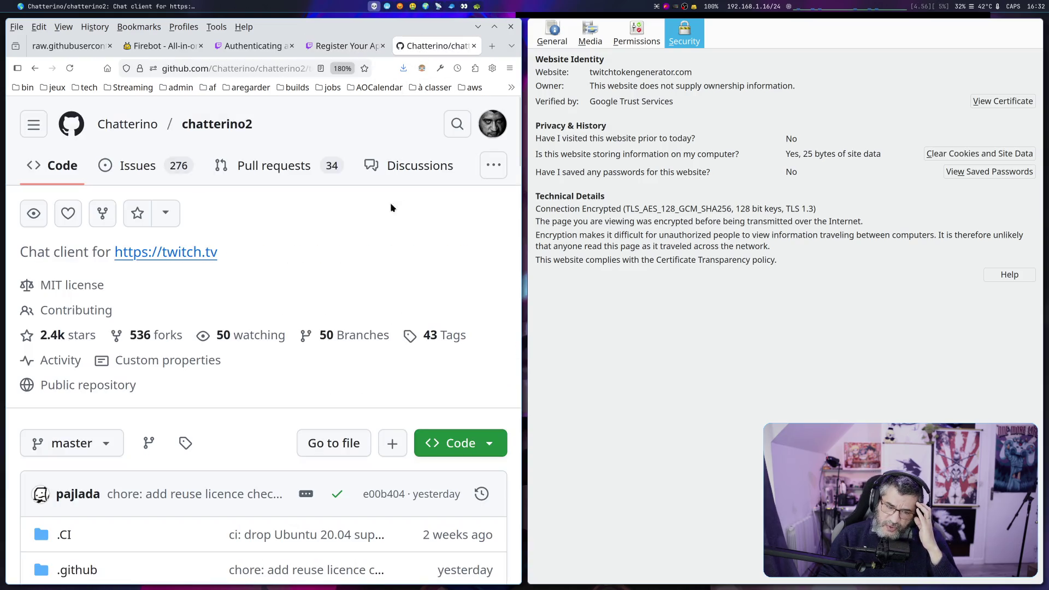
scroll(267, 265, "down", 10)
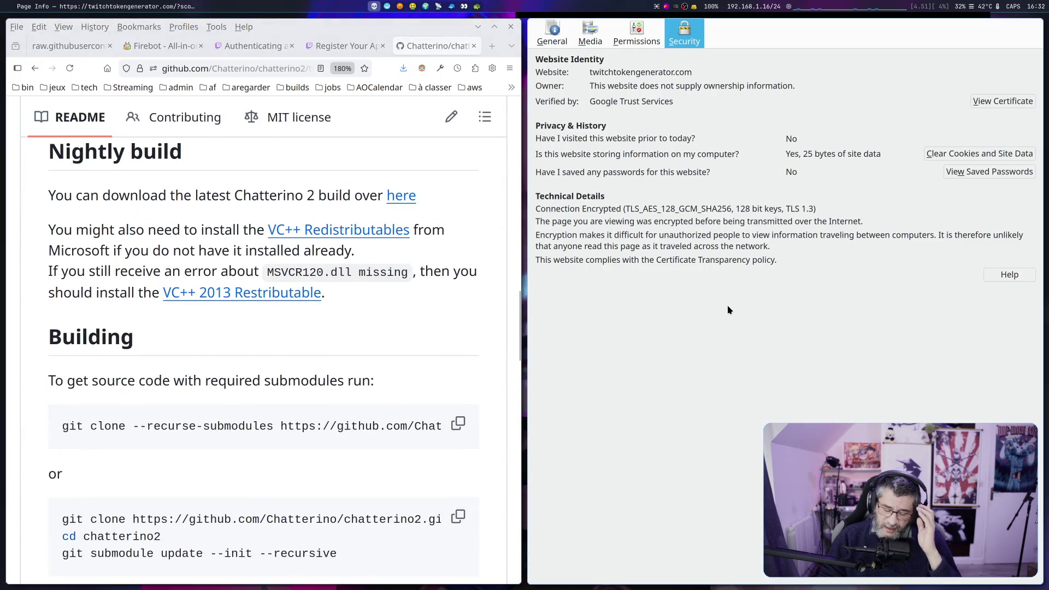
Dismiss the Page Info window, glance at Kate's config.toml, and return to Firefox's Chatterino login page
key("Escape")
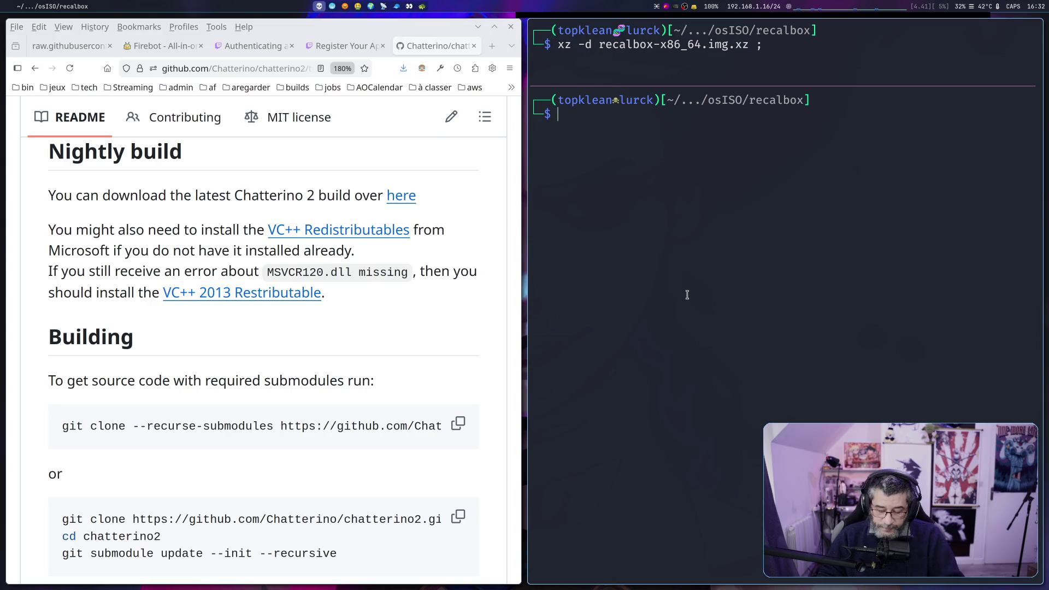
key("super+Right")
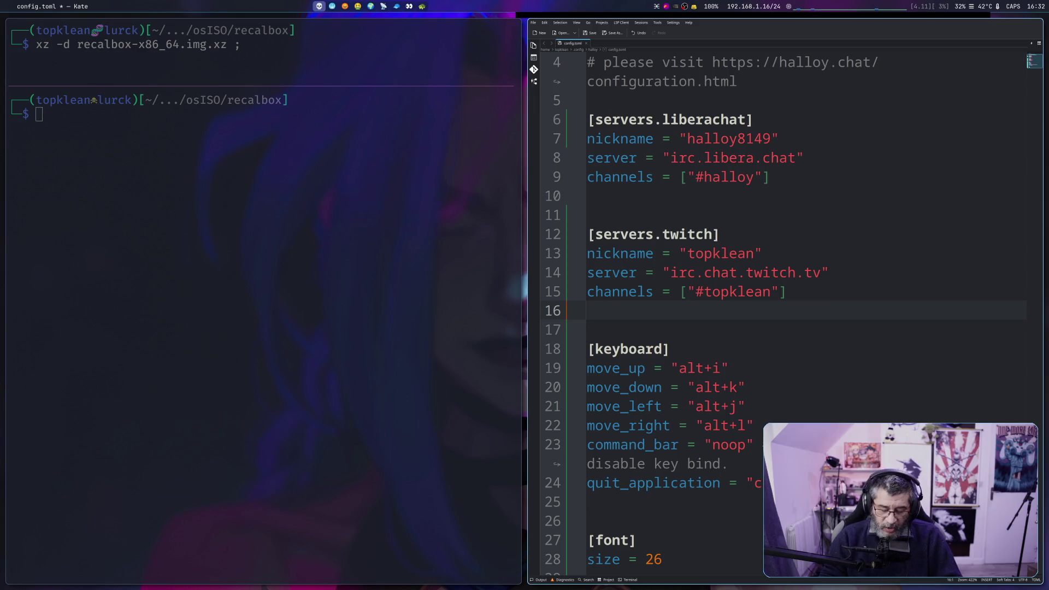
key("super+Left")
key("super+Left")
key("super+Left")
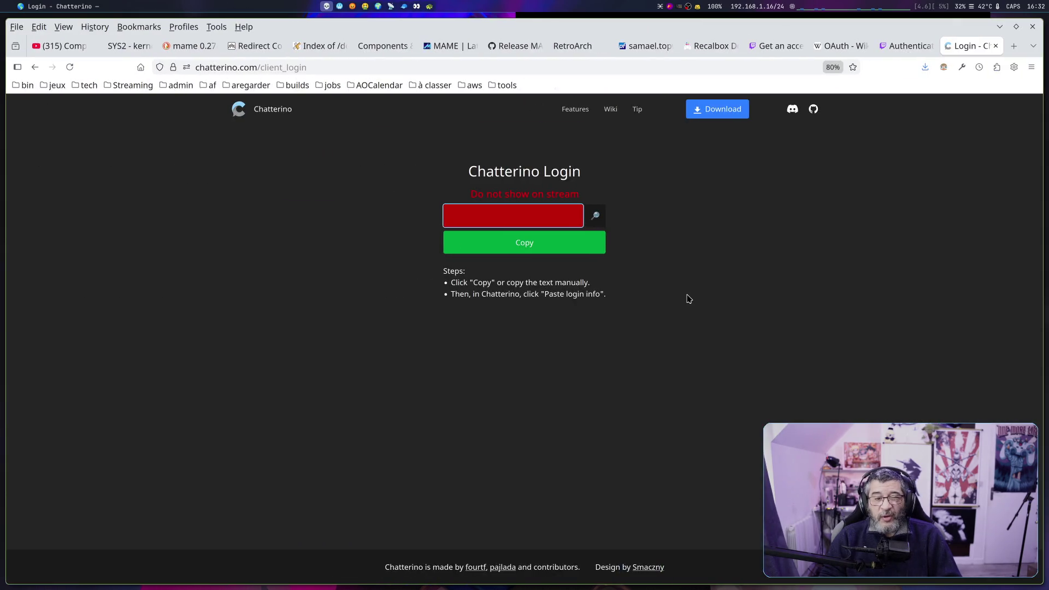
key("super+Left")
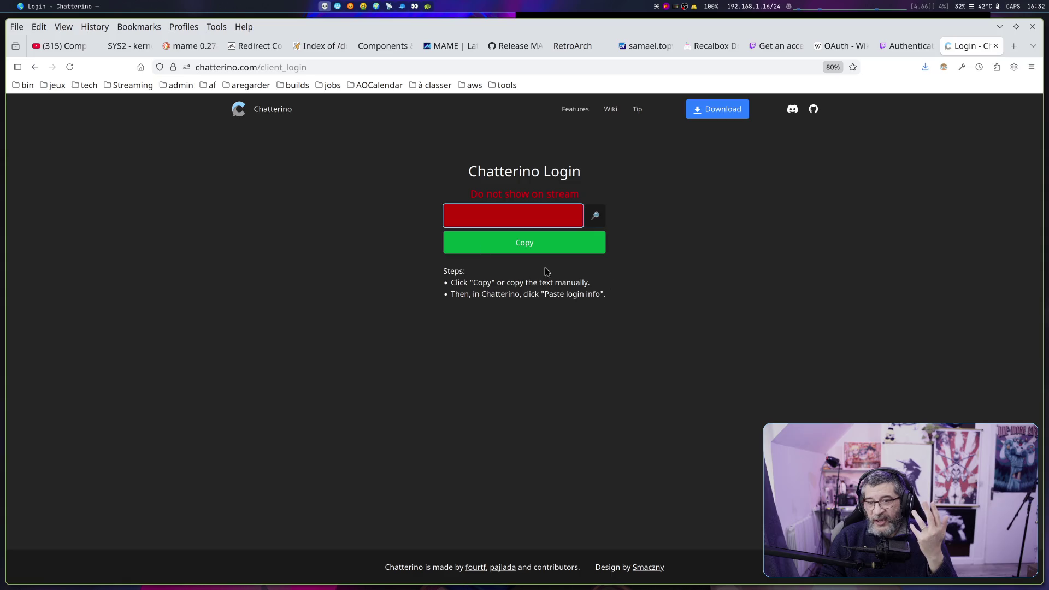
left_click(329, 67)
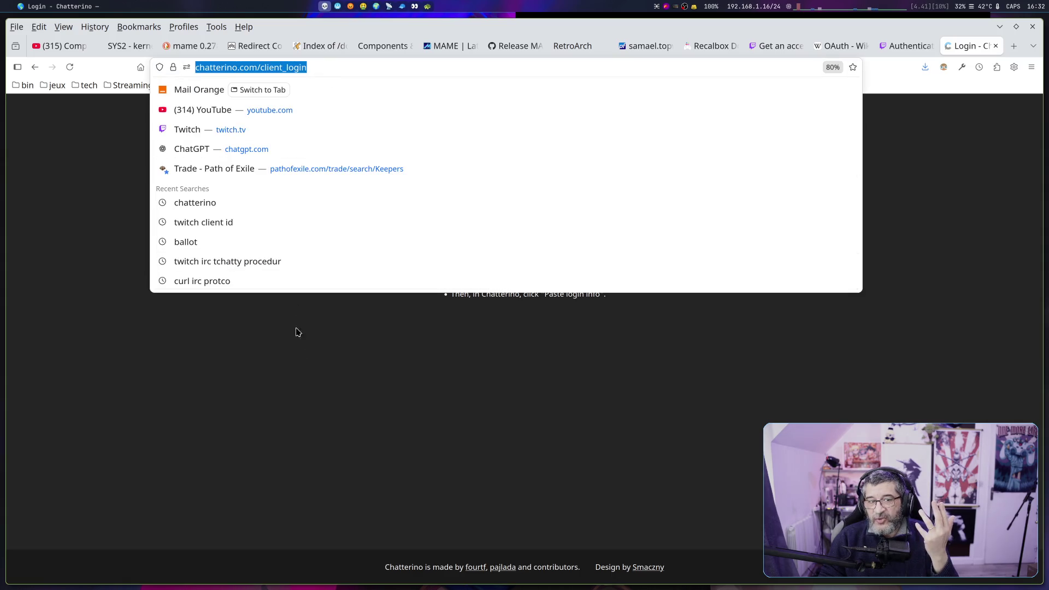
left_click(307, 382)
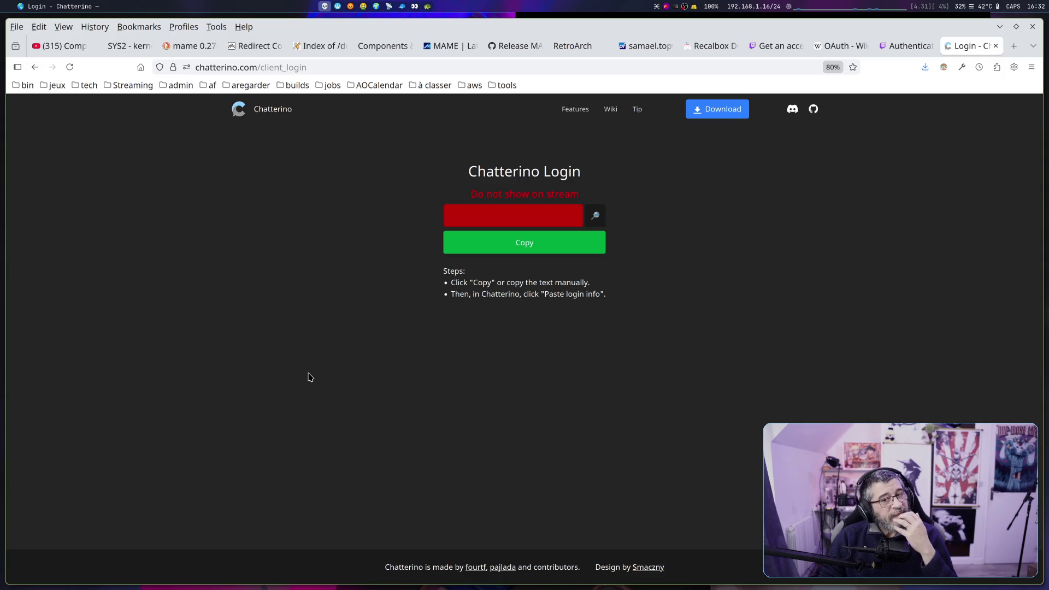
left_click_drag(257, 67, 335, 69)
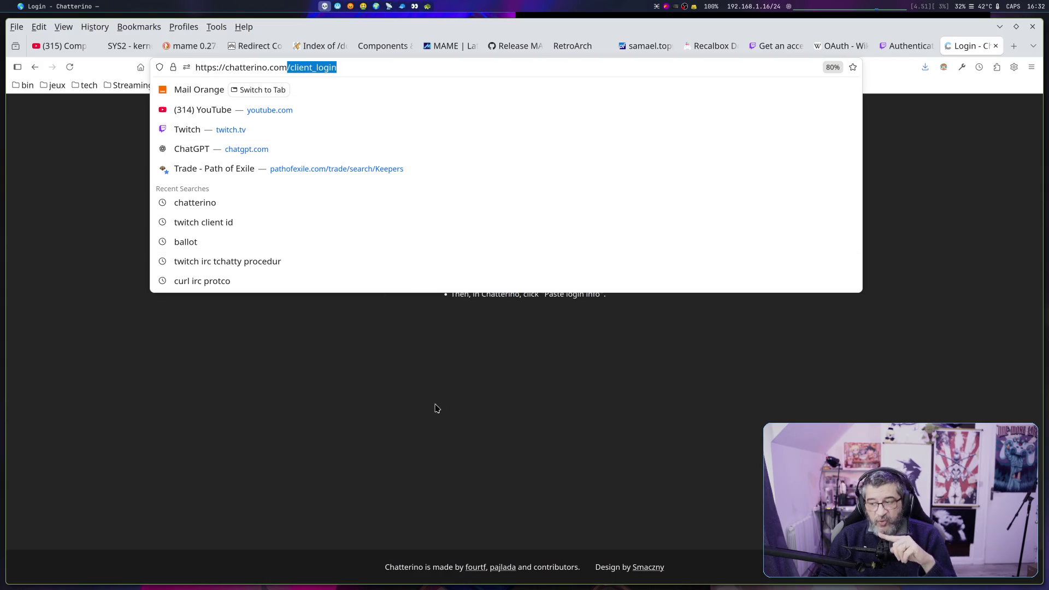
left_click(449, 421)
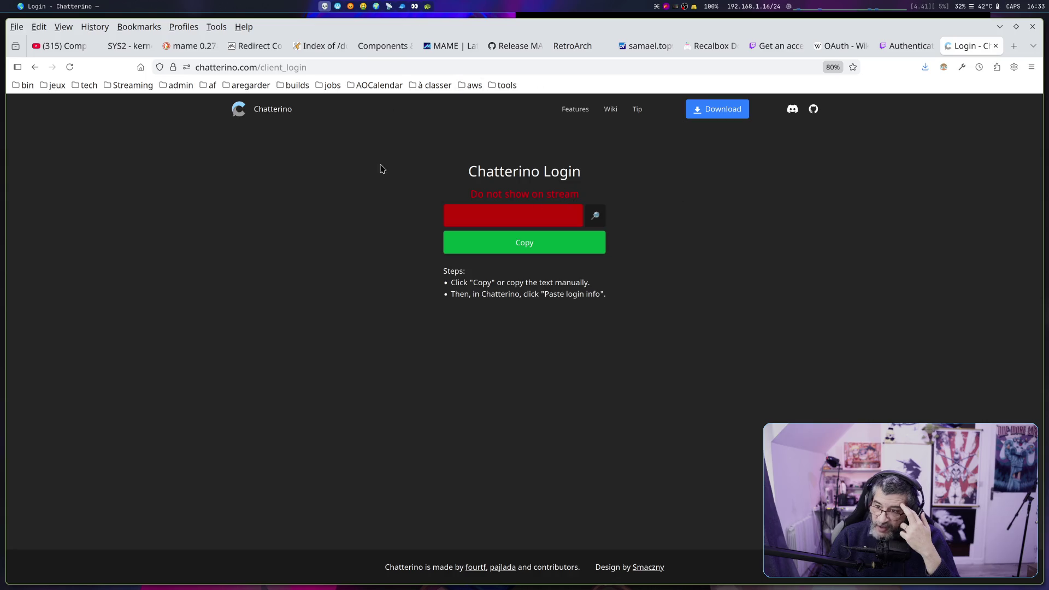
Switch with super+2 to the workspace showing the Chatterino 2 README and an osISO/recalbox terminal
mouse_move(525, 55)
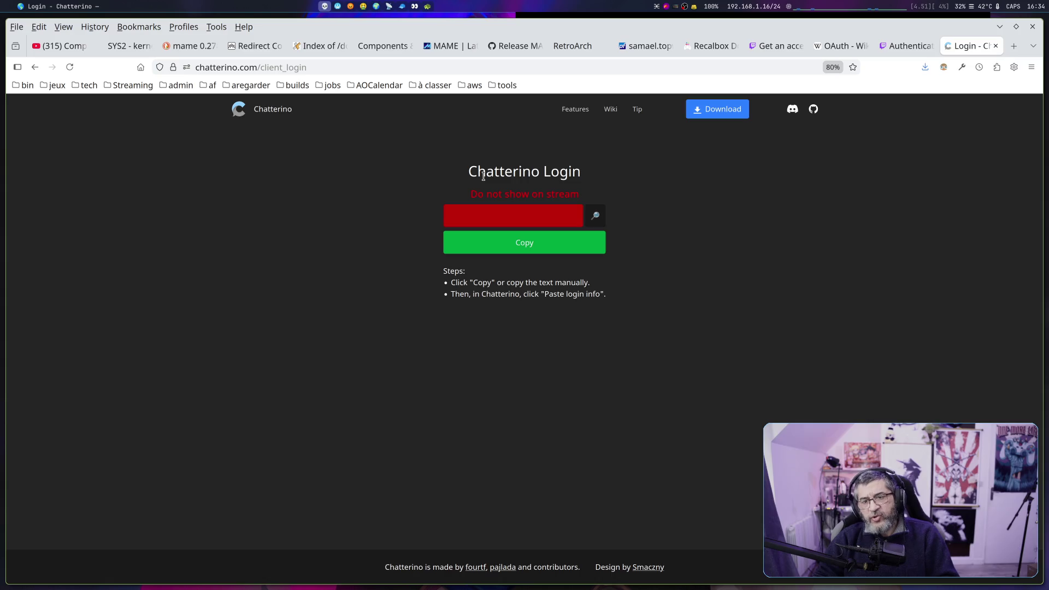
key("super+2")
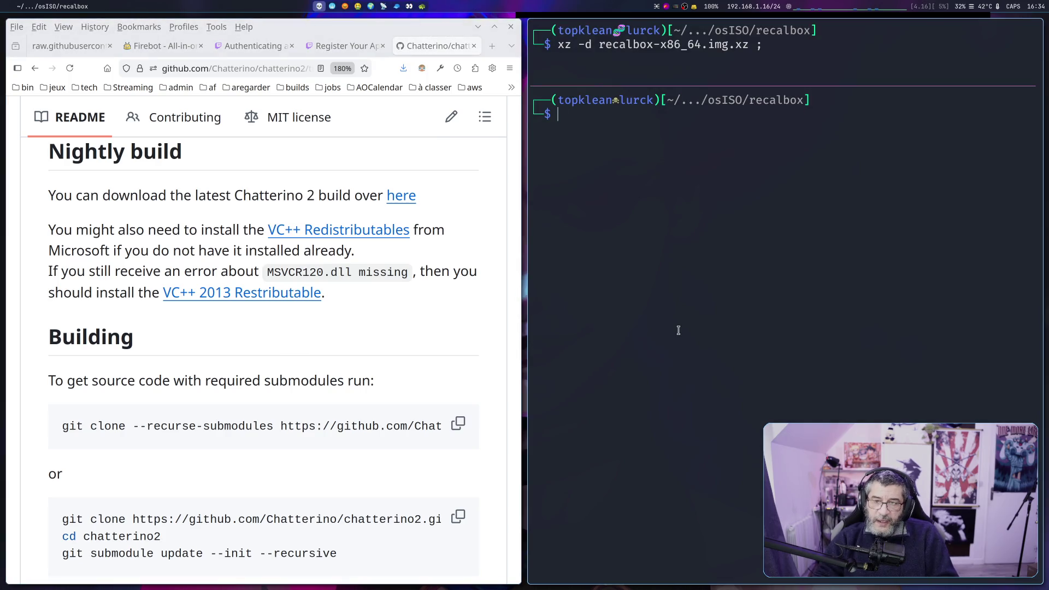
Browse irc.sh in Vim through the channels, line-reading, NICK and USER handling, then return to the top
key("super+Right")
key("super+Right")
key("super+Right")
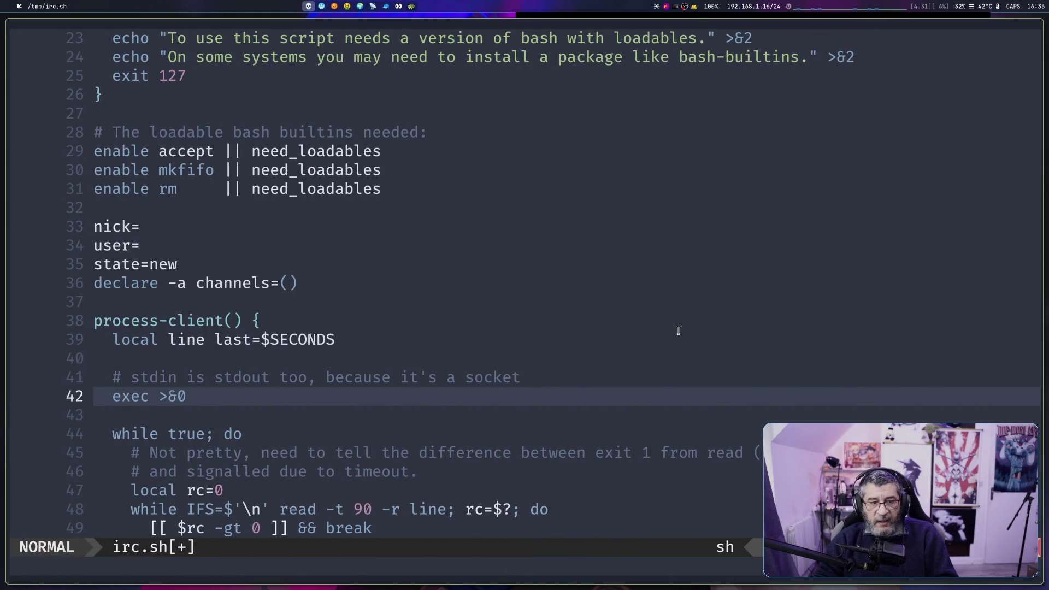
key("g")
key("g")
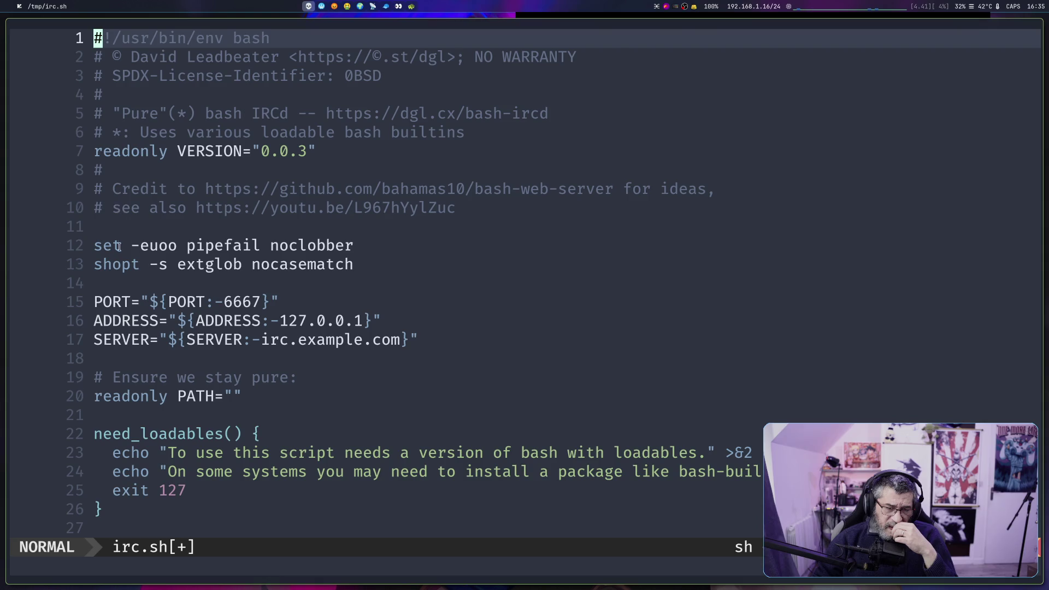
mouse_move(102, 298)
left_mouse_down()
mouse_move(263, 306)
mouse_move(210, 326)
mouse_move(251, 359)
left_mouse_up()
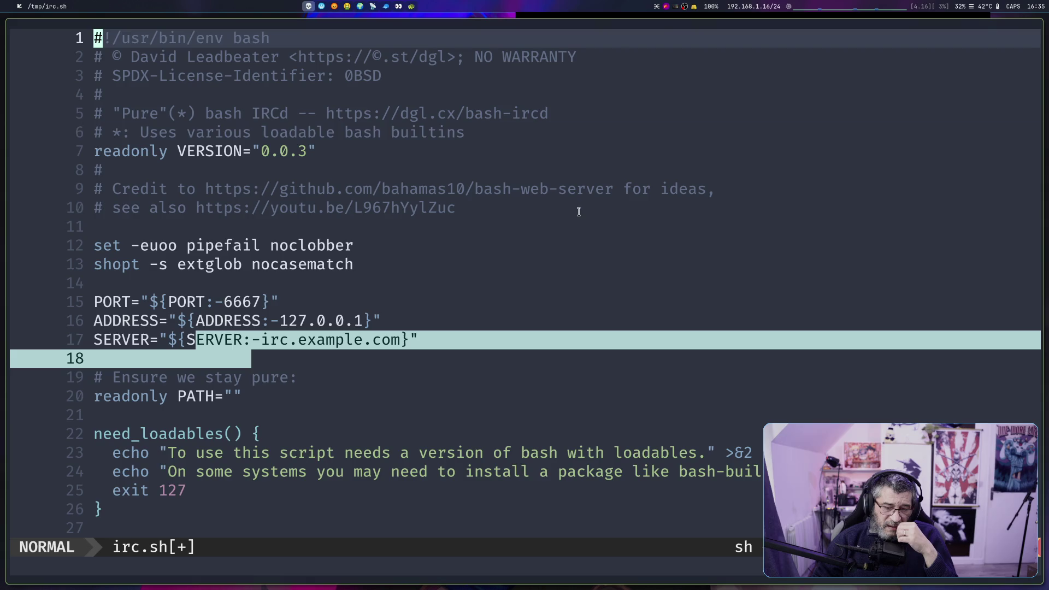
key("j")
key("j")
key("j")
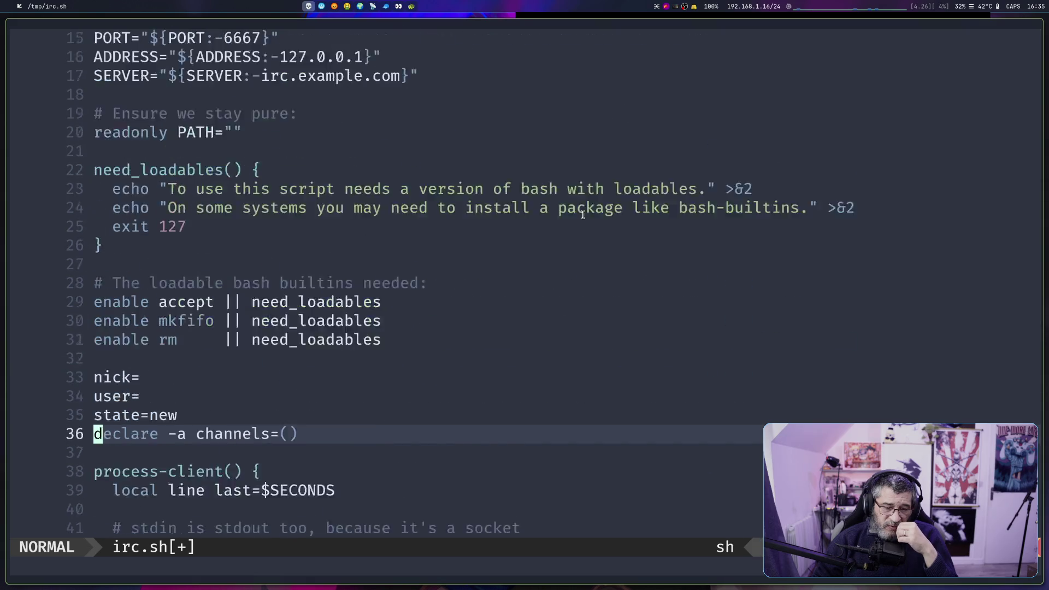
key("j")
key("j")
key("j")
key("j")
key("j")
key("j")
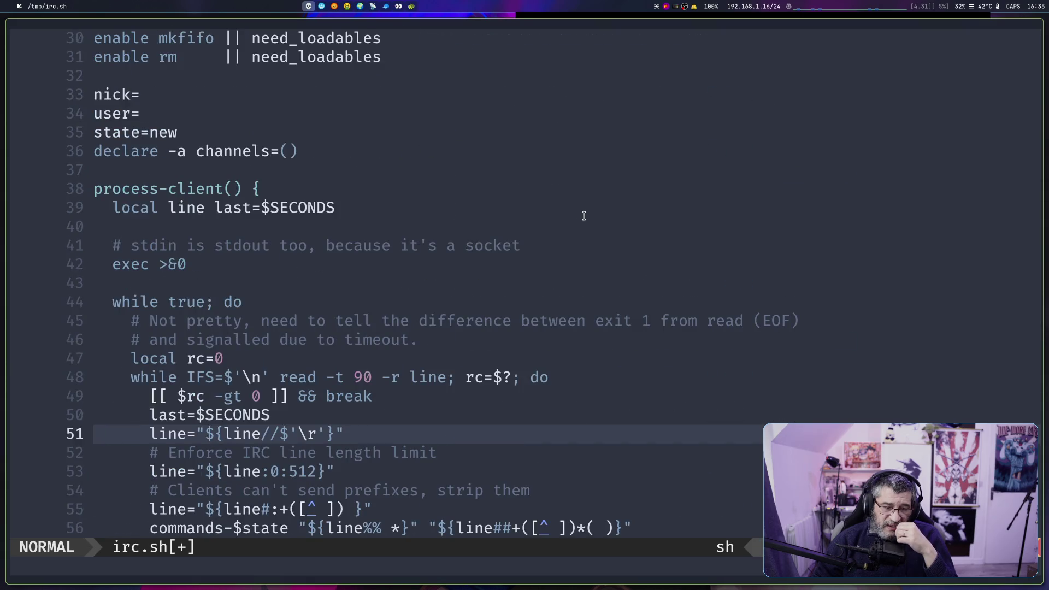
key("j")
key("j")
key("j")
key("j")
key("j")
key("j")
key("k")
key("k")
key("k")
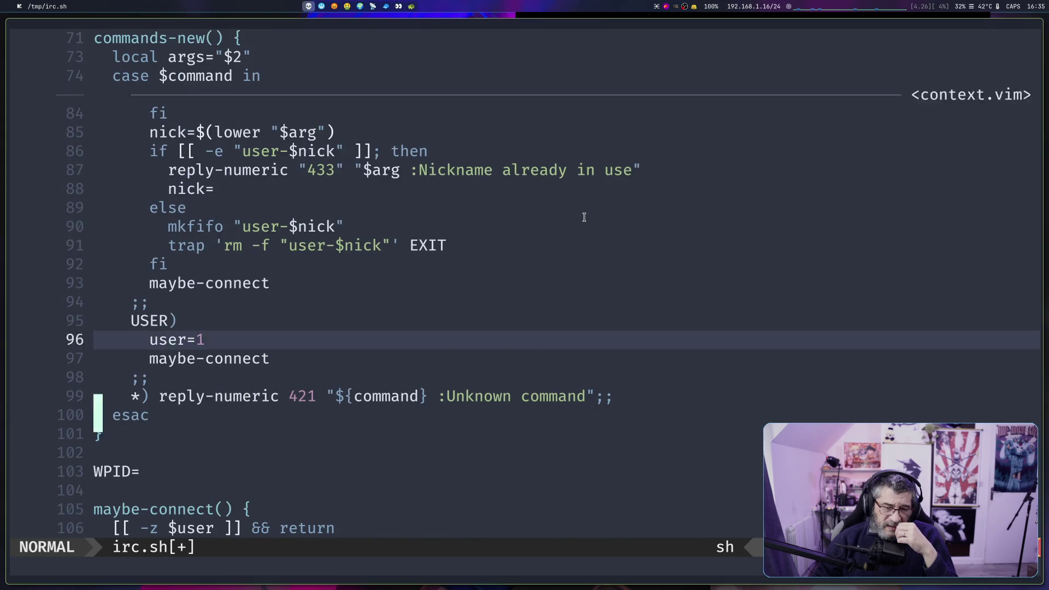
key("k")
key("k")
key("k")
key("j")
key("j")
key("j")
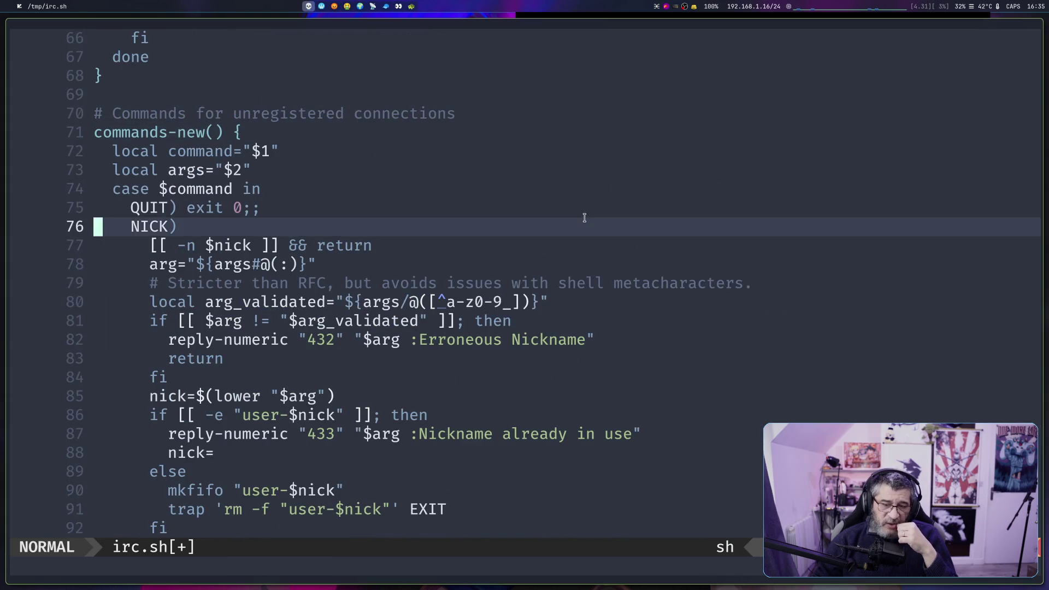
key("g")
key("g")
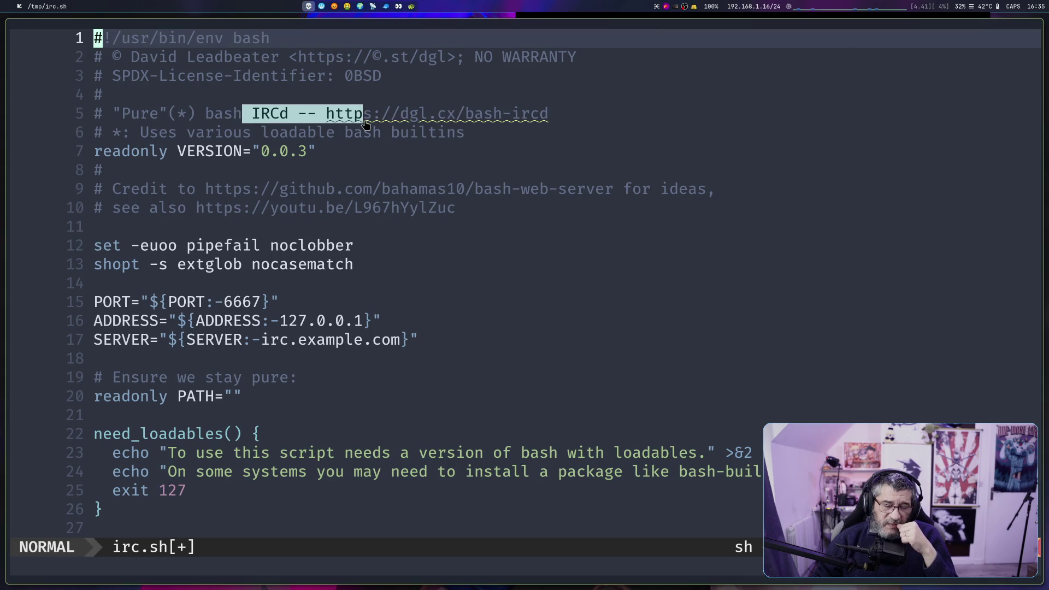
Go to the end of irc.sh to read the main while-true connection loop, cancelling a typed :q!
key("j")
key("j")
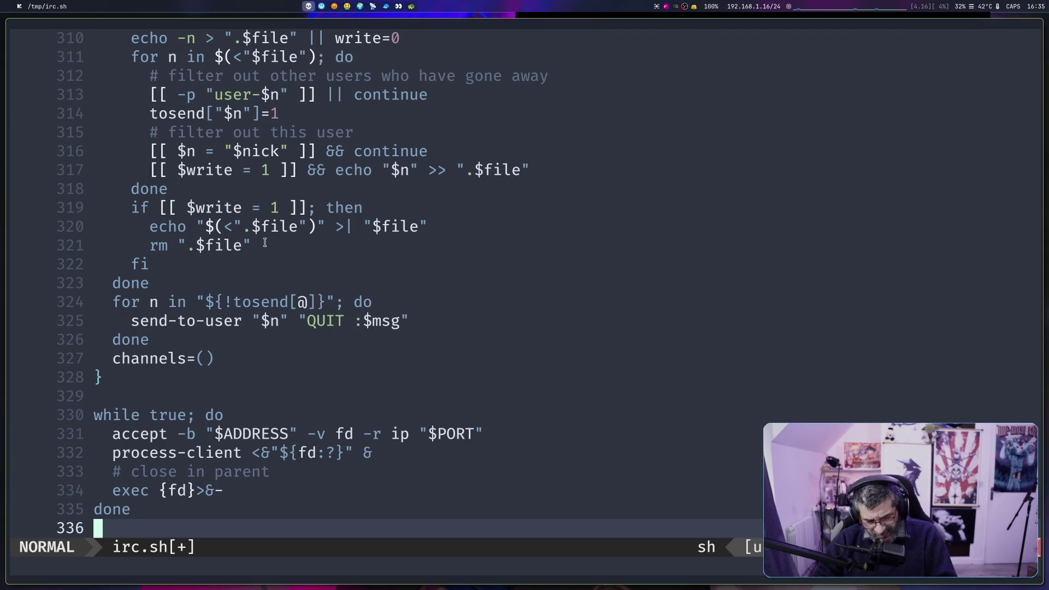
type(":q!")
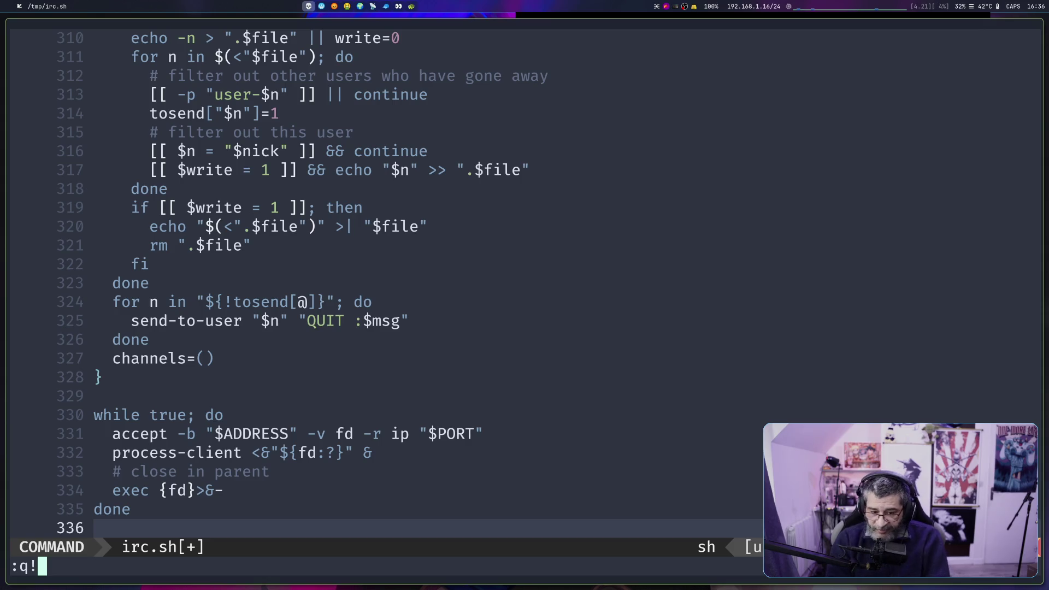
key("Escape")
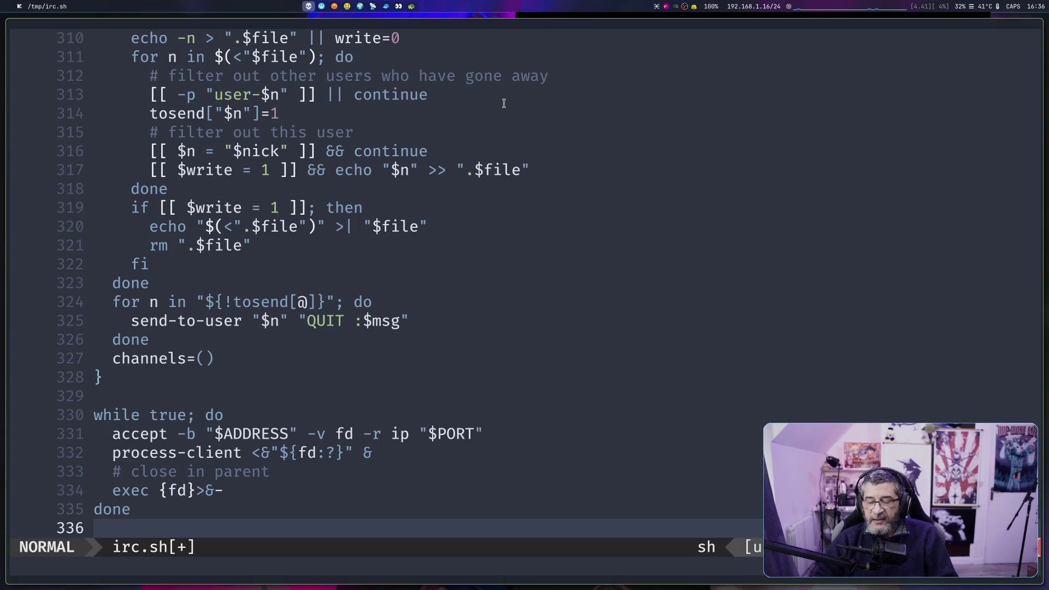
Quit Vim with :q back to the shell and switch to Firefox showing live.mishaa.dev
type(":q")
key("Return")
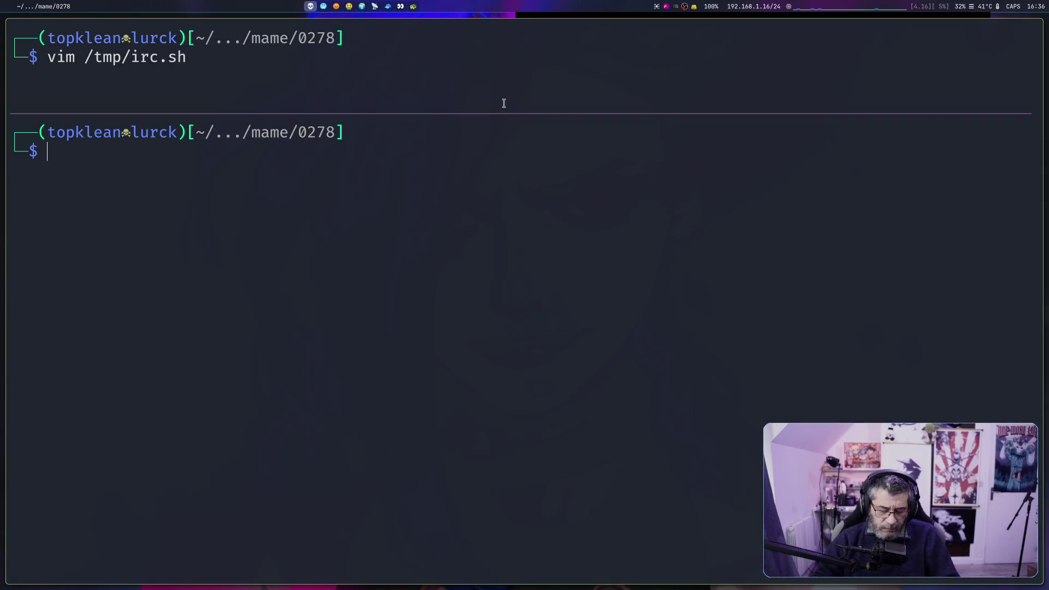
key("F12")
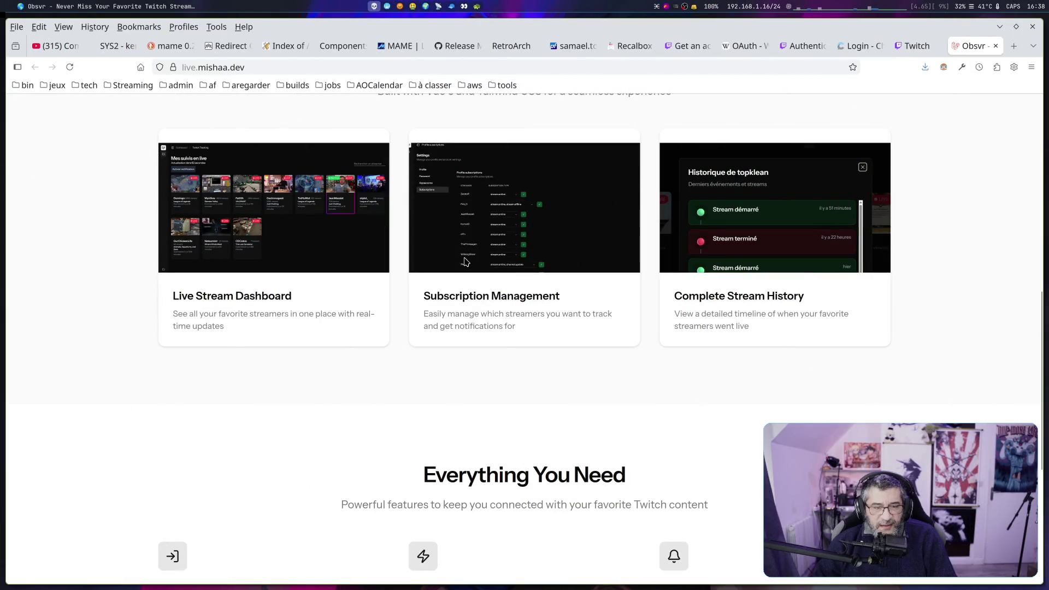
Scroll the Obsvr landing page to its 'Beautiful, Modern Interface' section with the three feature cards
scroll(462, 259, "up", 7)
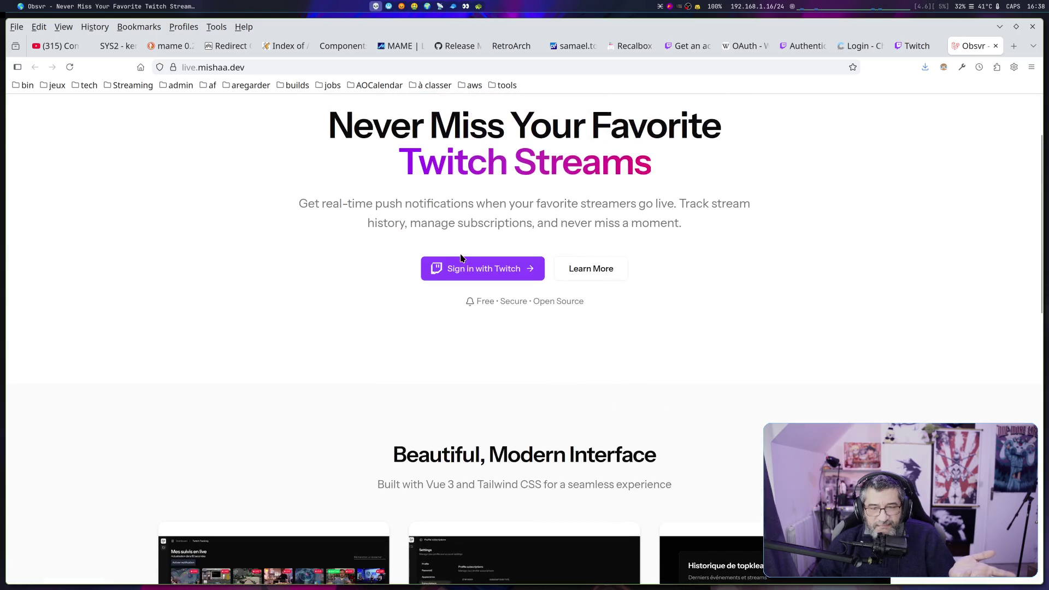
scroll(461, 258, "up", 2)
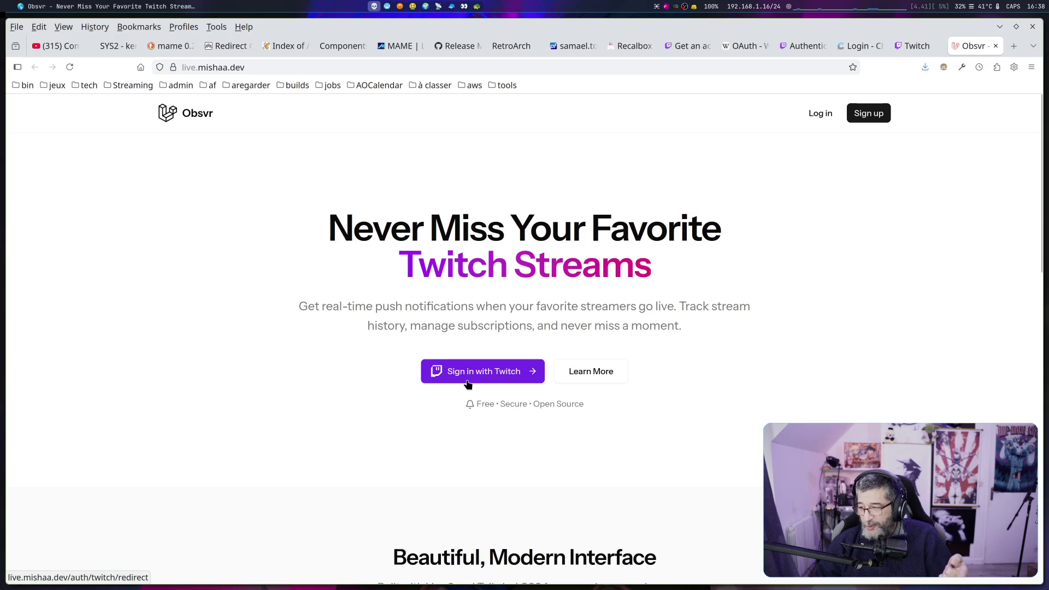
scroll(467, 384, "down", 5)
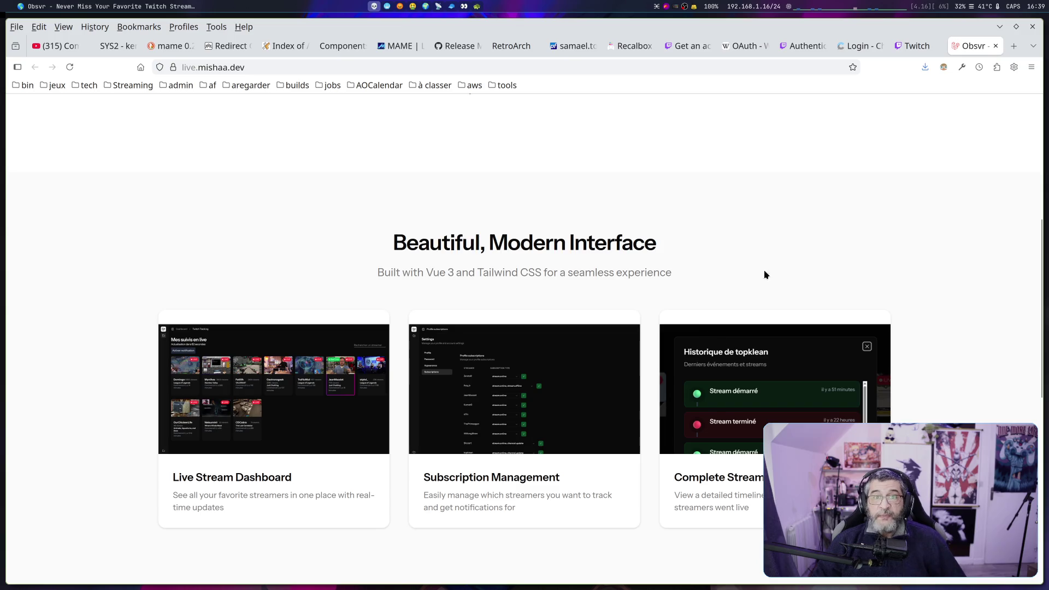
In a new tab, search DuckDuckGo for the suggested 'twitch authentication app'
left_click(1013, 47)
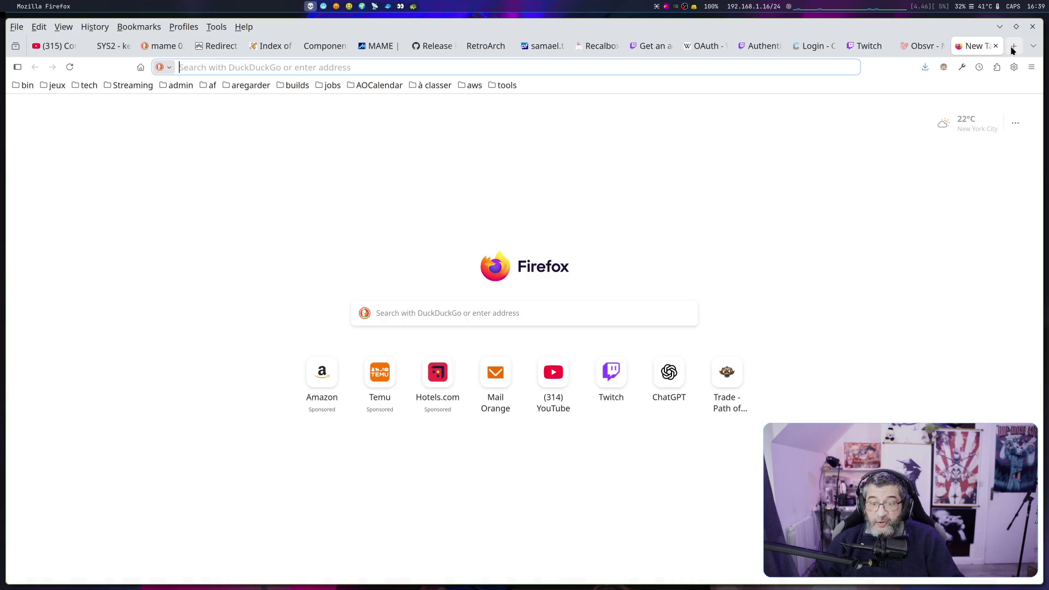
type("twi")
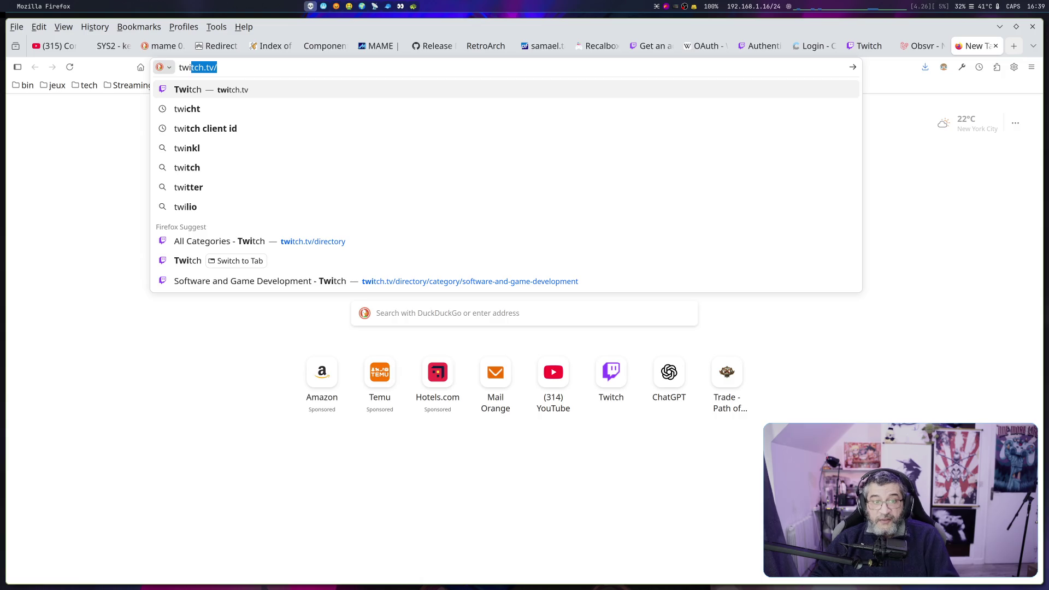
type("tch ")
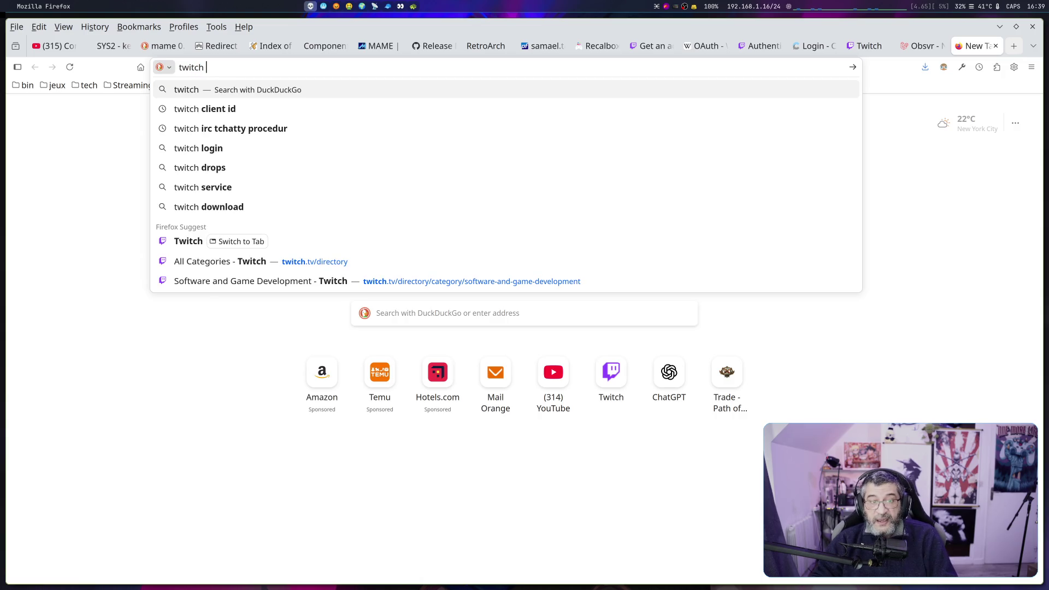
type(" auth")
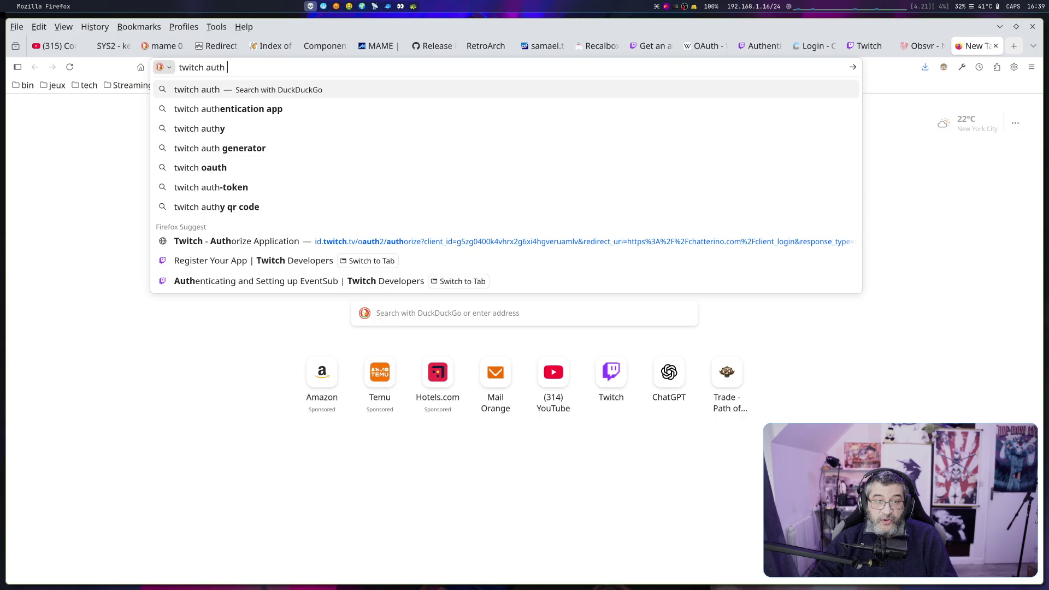
key("Down")
key("Return")
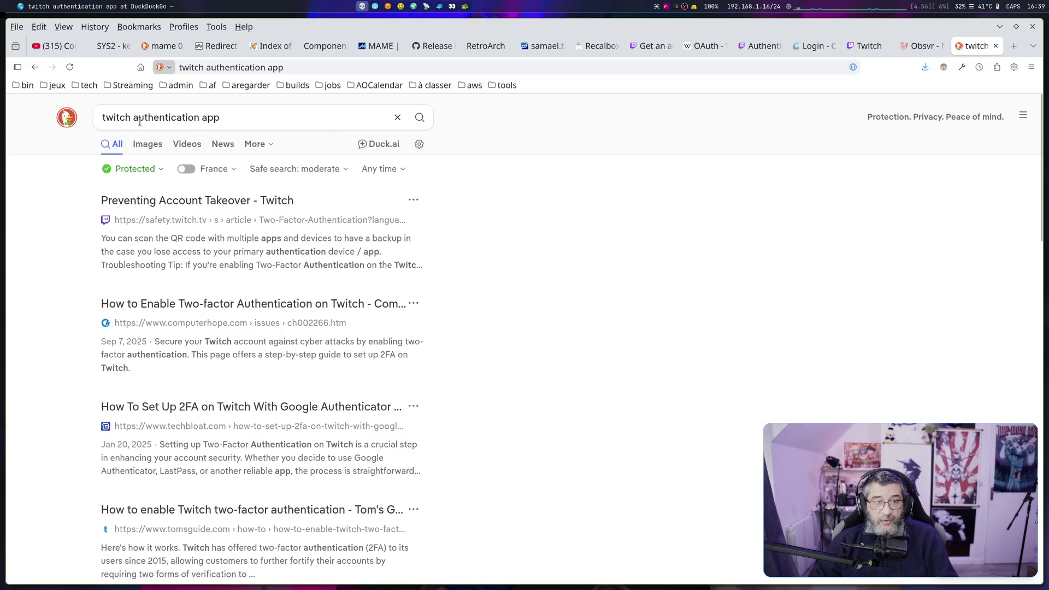
Change the query to 'twitch token auth tools' and run the search
left_click_drag(134, 118, 376, 104)
type("auth")
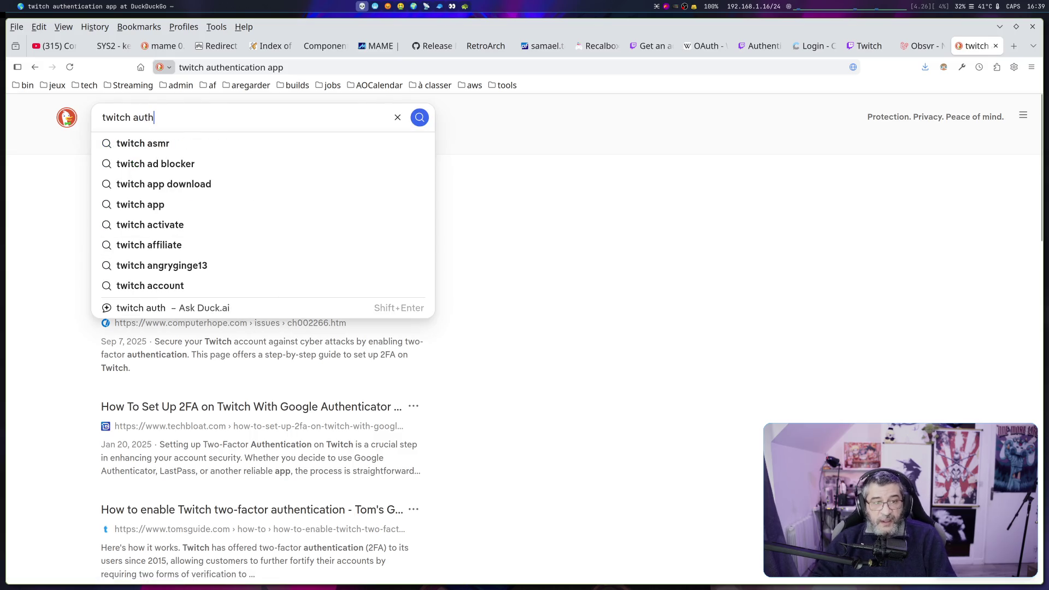
key("BackSpace")
key("BackSpace")
key("BackSpace")
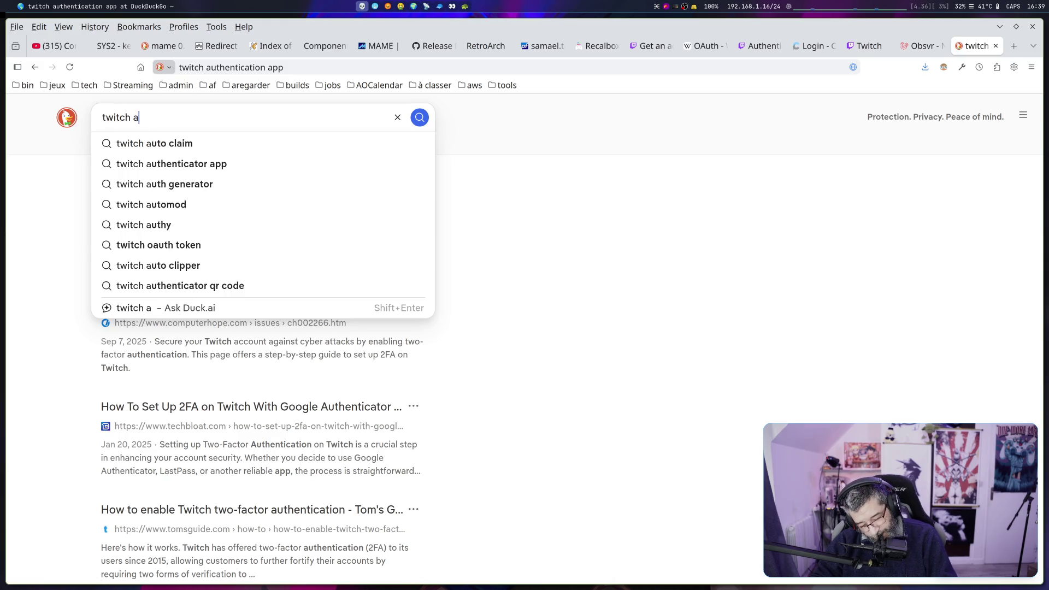
type("toke")
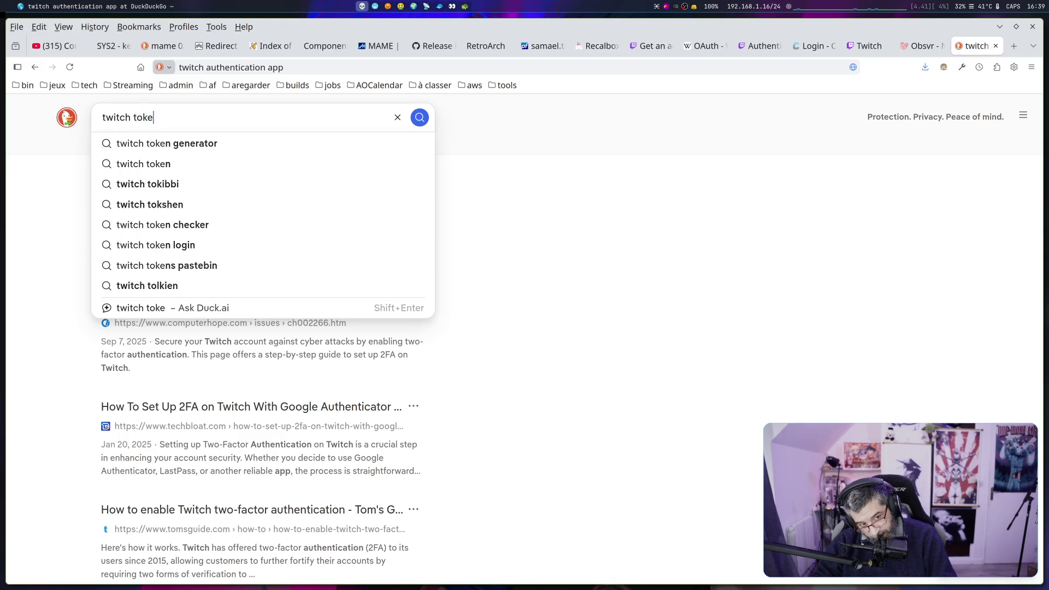
type("n auth tools")
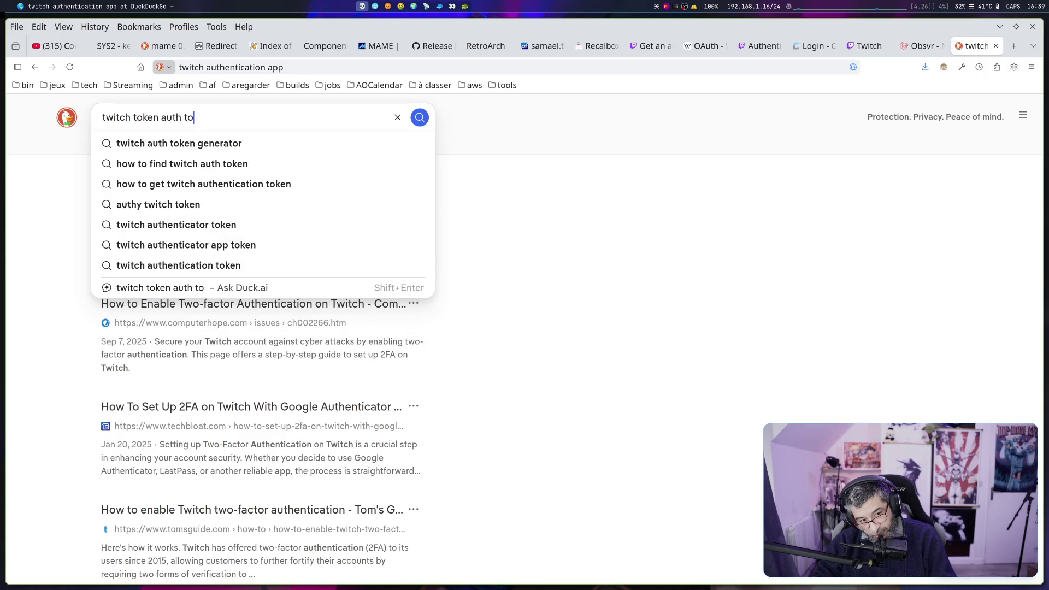
key("Return")
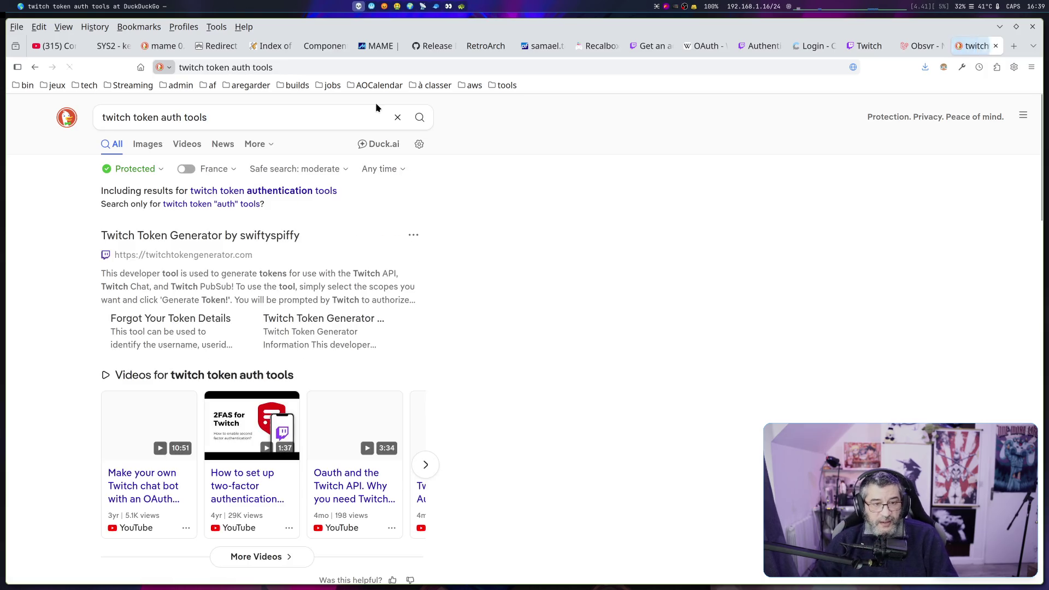
Open Twitch Token Generator, dismiss its welcome popup, browse its token scopes, then go back to Obsvr
left_click(246, 243)
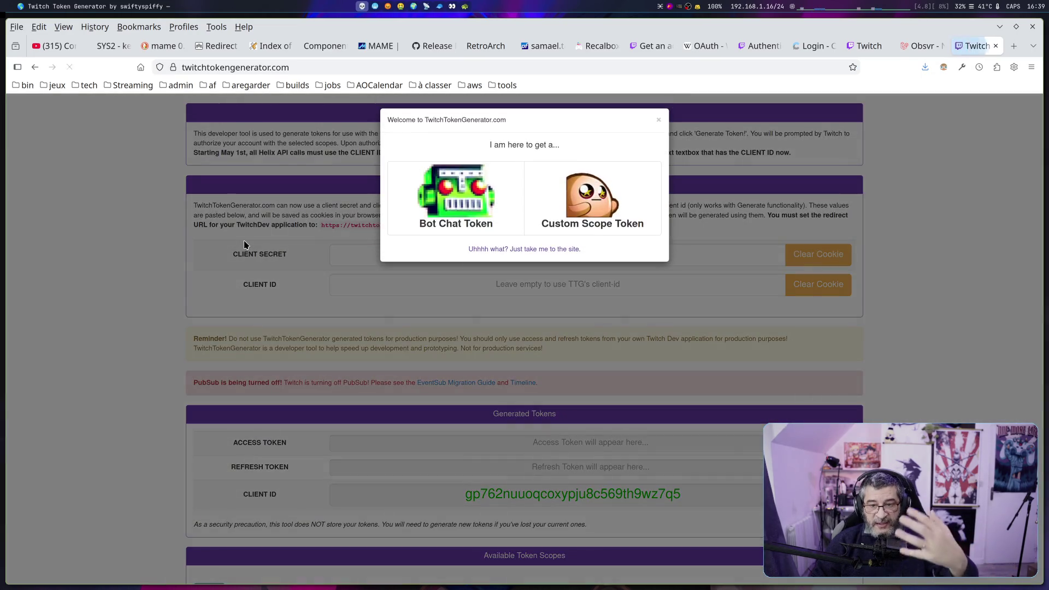
left_click(660, 125)
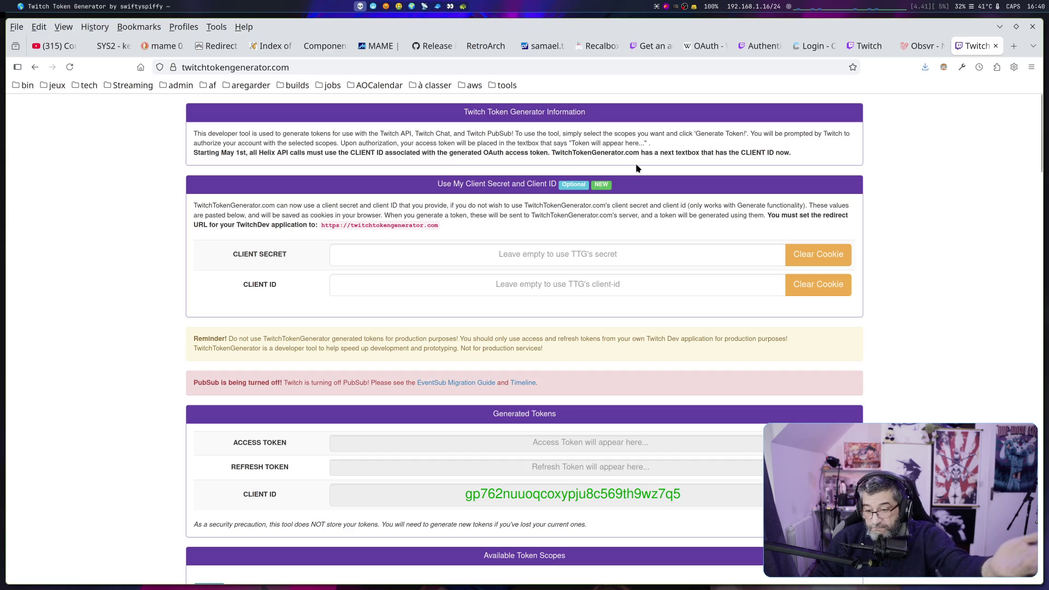
scroll(636, 173, "down", 1)
scroll(635, 173, "down", 5)
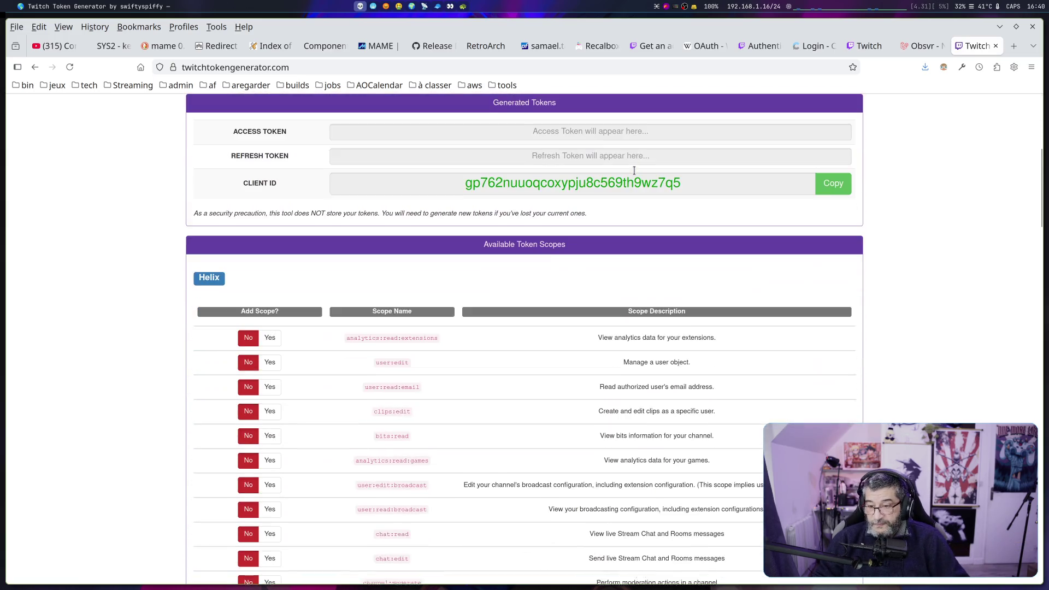
scroll(634, 171, "up", 5)
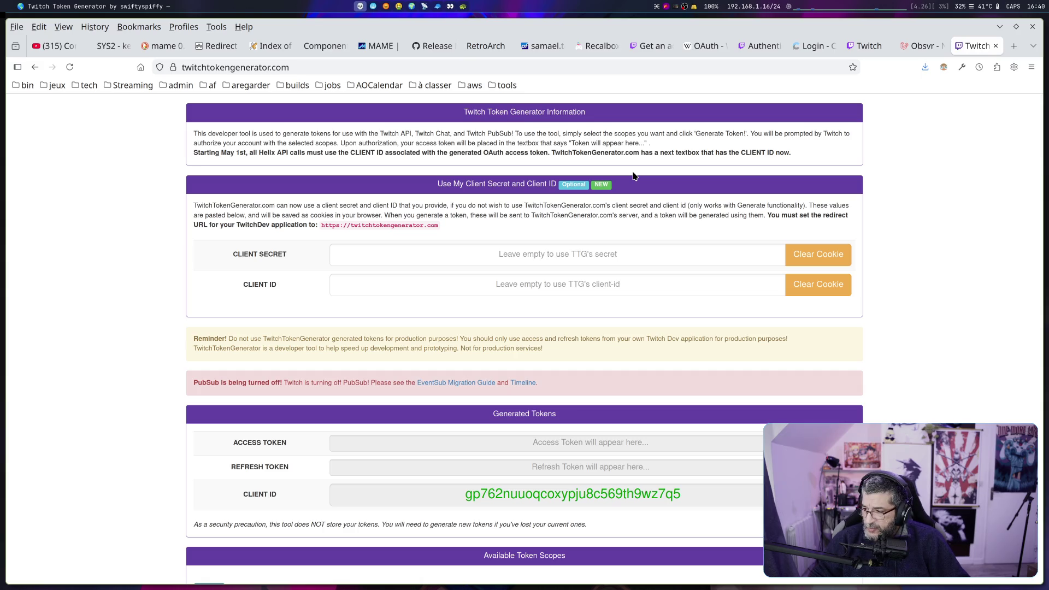
left_click(922, 47)
scroll(443, 245, "up", 6)
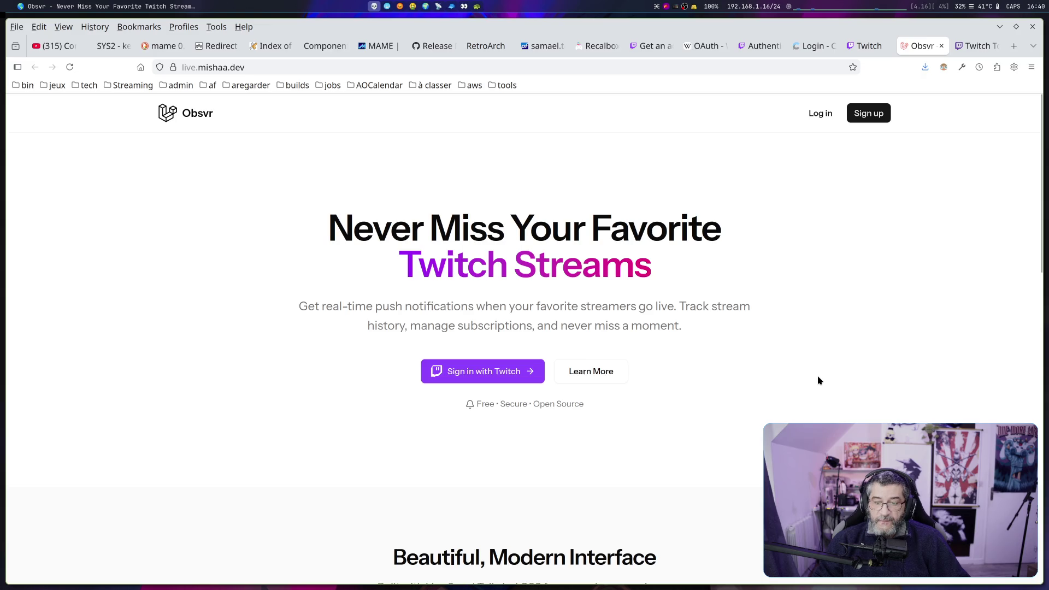
On Twitch, browse categories and open Software and Game Development
scroll(818, 376, "down", 10)
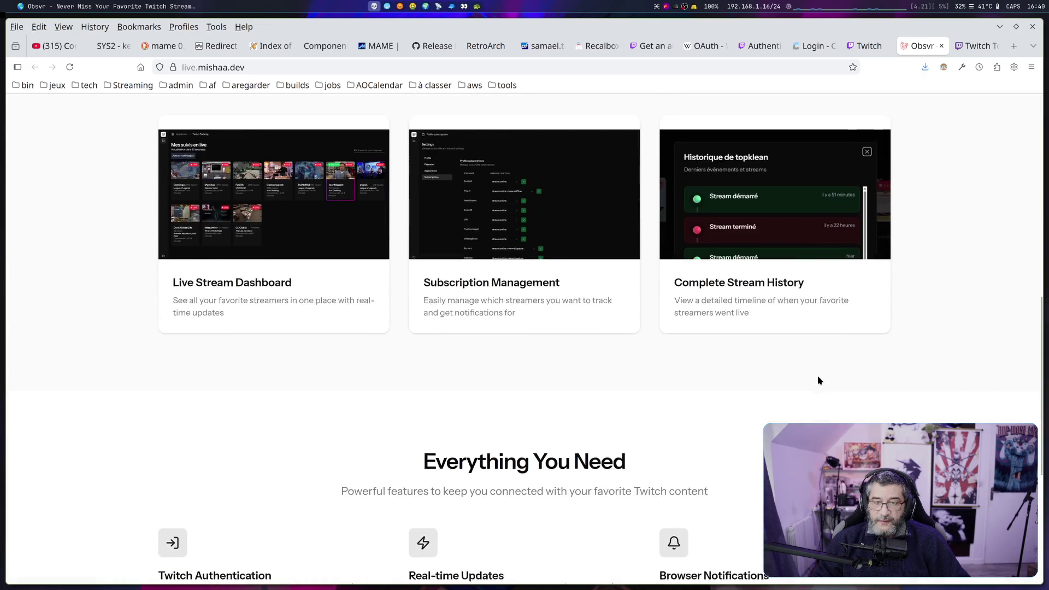
left_click(866, 46)
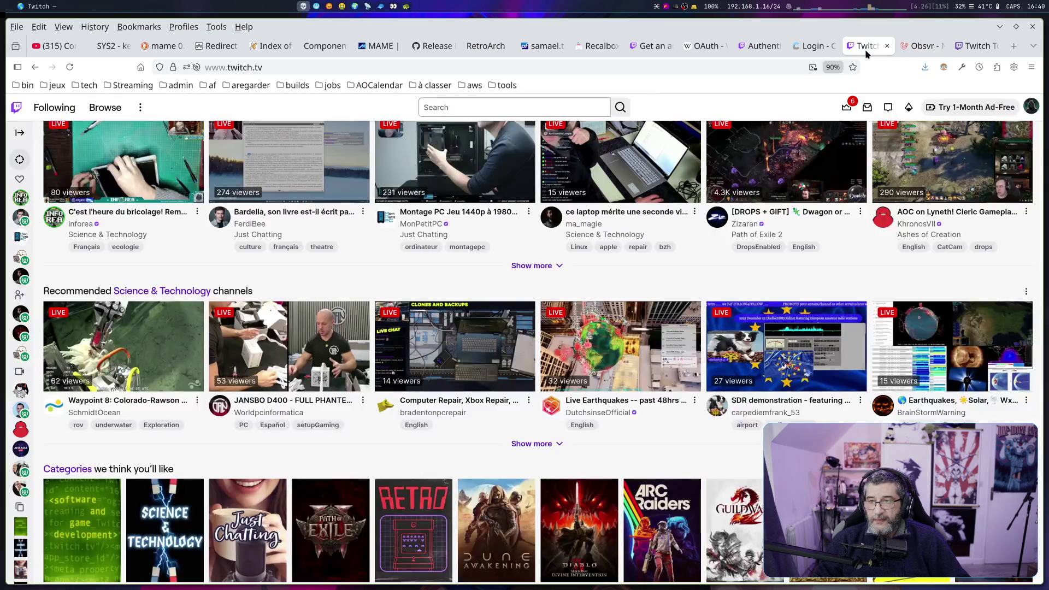
scroll(568, 247, "up", 4)
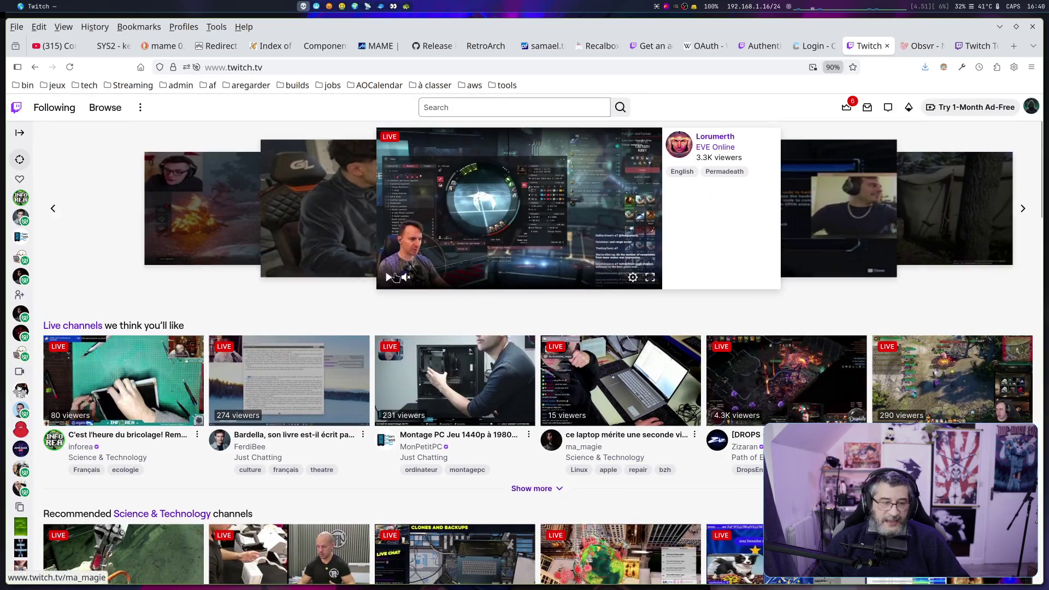
left_click(96, 112)
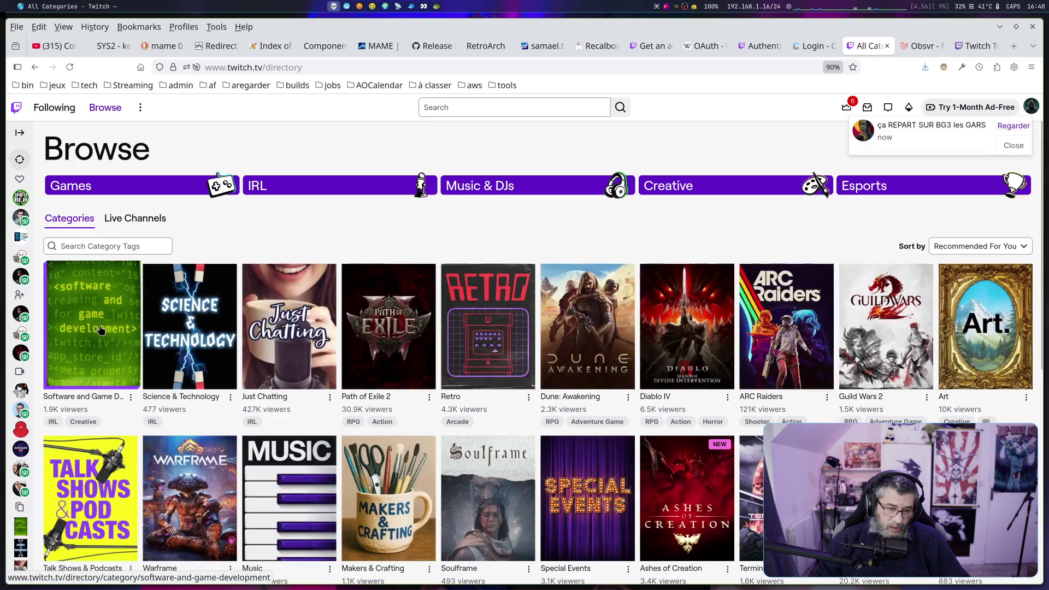
left_click(99, 334)
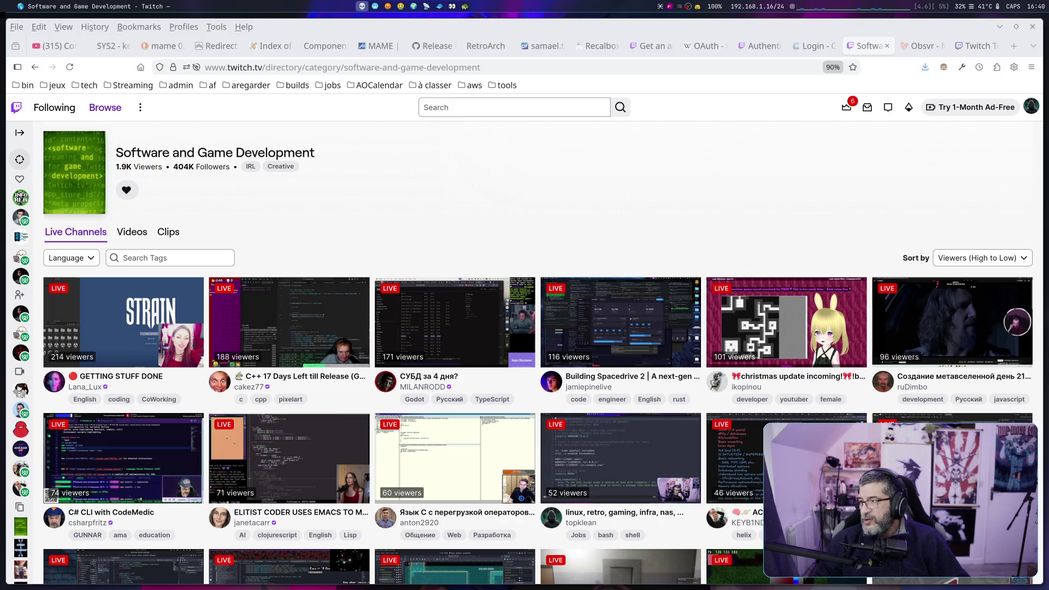
Filter the category's live channels to the Français language
left_click(91, 263)
key("slash")
type("fr")
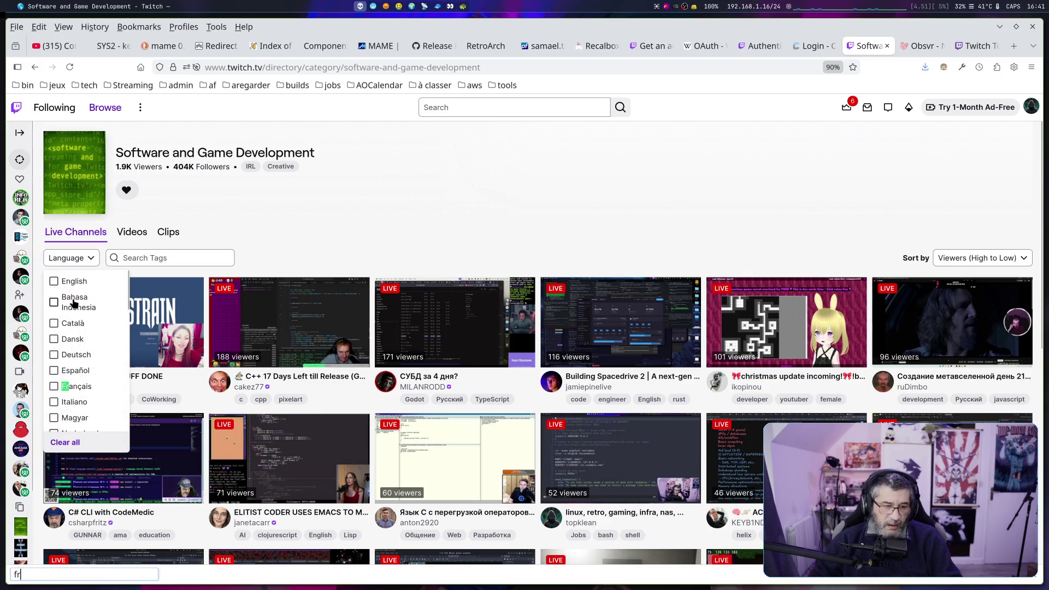
left_click(53, 387)
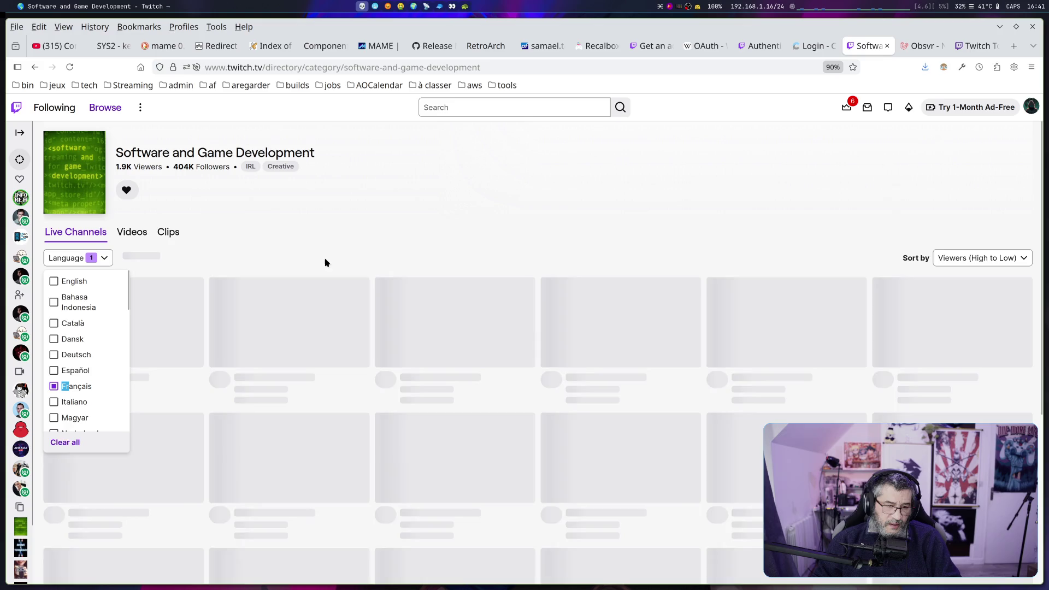
left_click(400, 228)
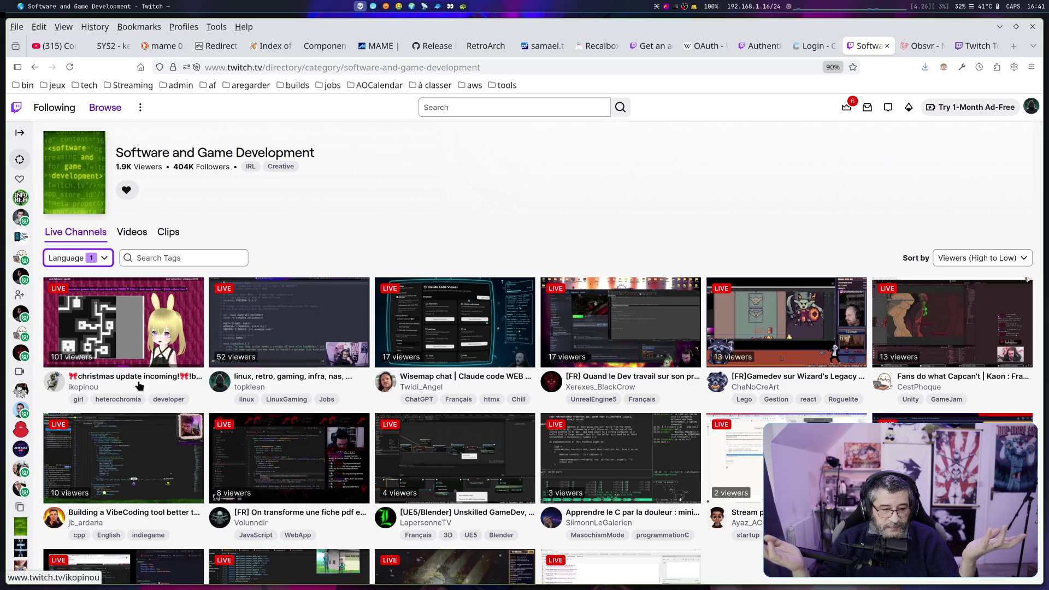
Open the top French stream and select its 2.7K follower count and sub goal number
left_click(153, 348)
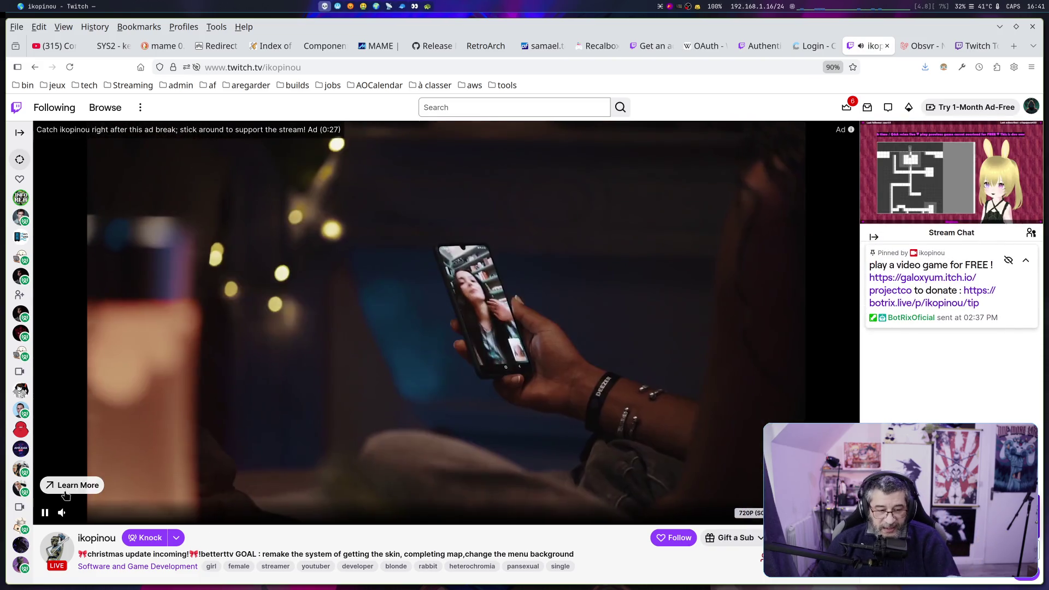
mouse_move(64, 513)
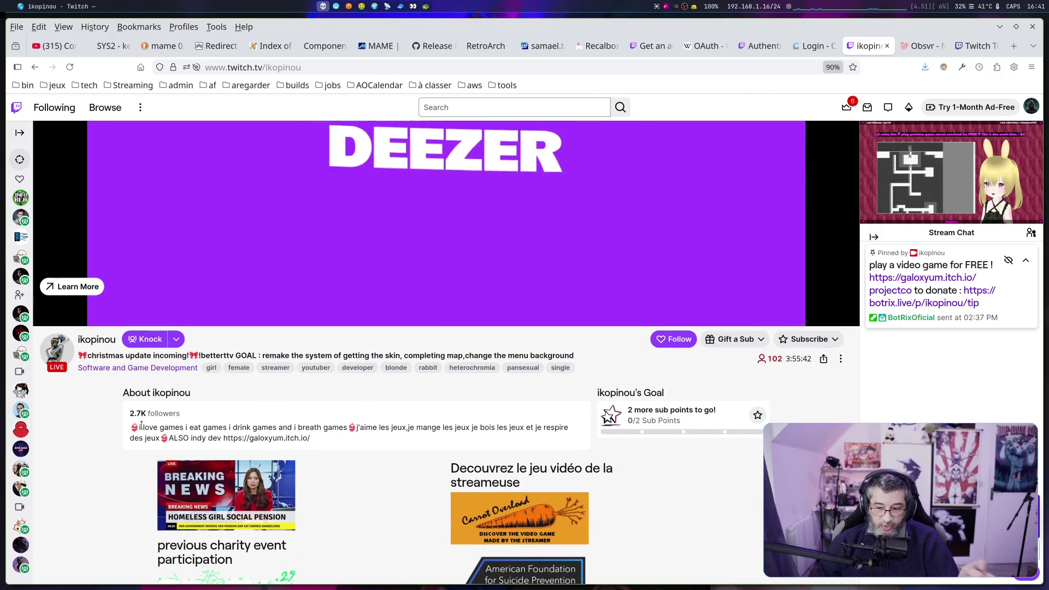
double_click(134, 413)
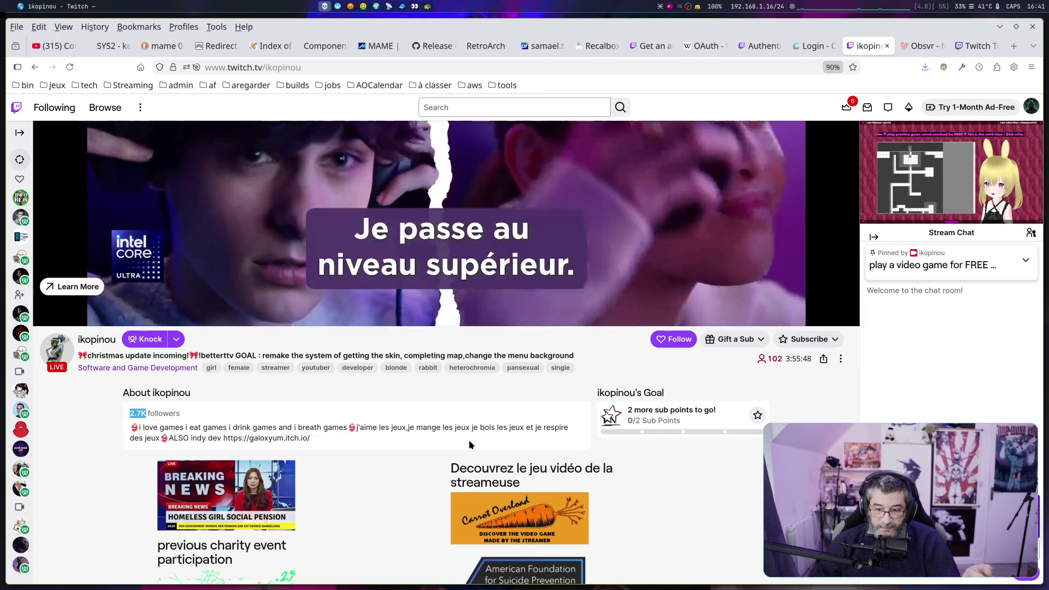
double_click(630, 409)
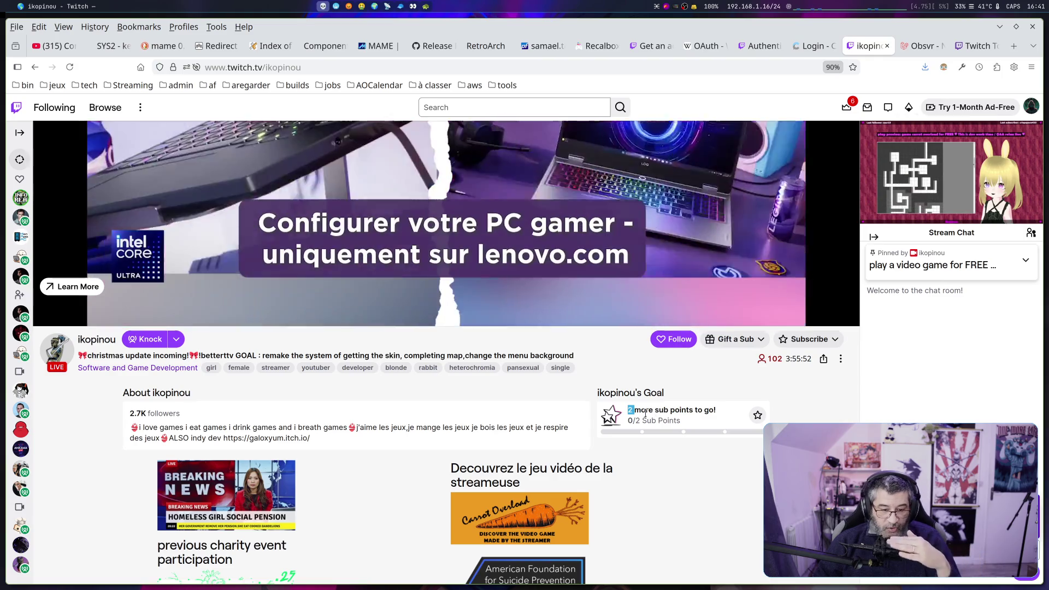
Look over the stream page and mute the stream's audio
scroll(469, 409, "down", 1)
scroll(468, 410, "down", 3)
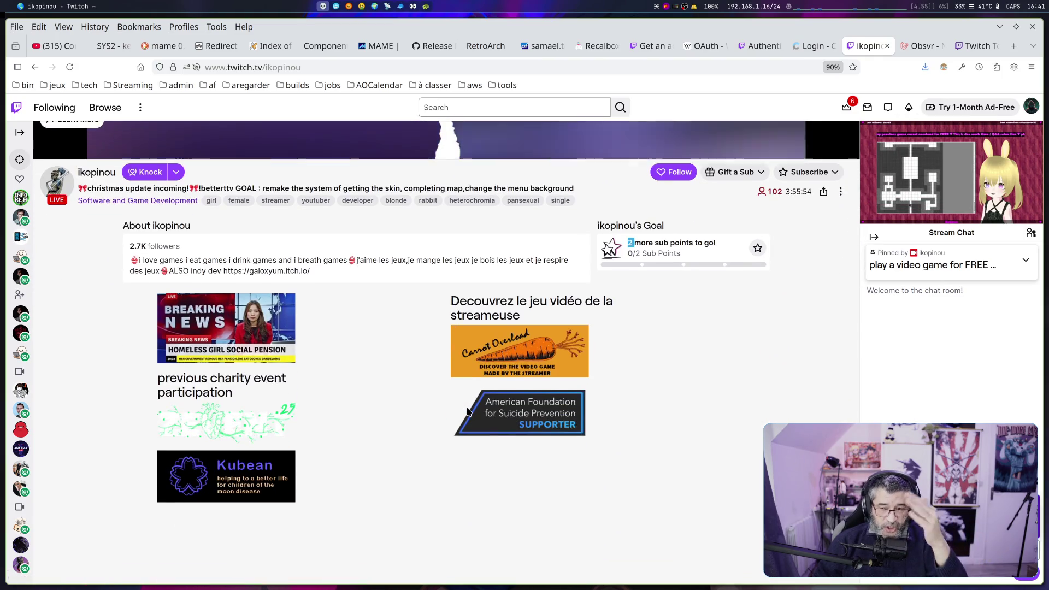
scroll(469, 411, "up", 2)
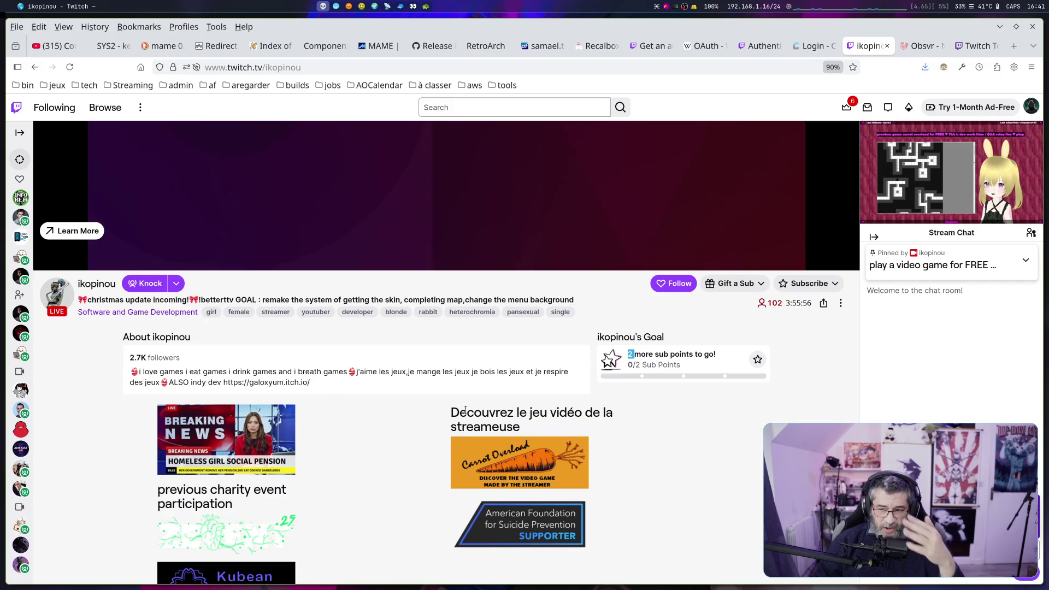
scroll(466, 411, "up", 4)
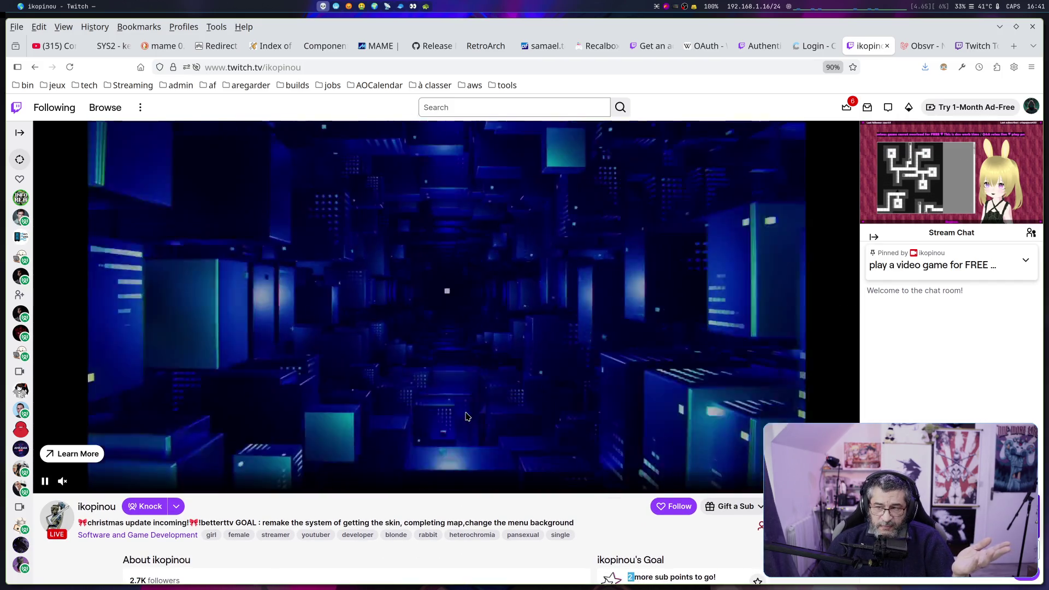
scroll(468, 417, "down", 3)
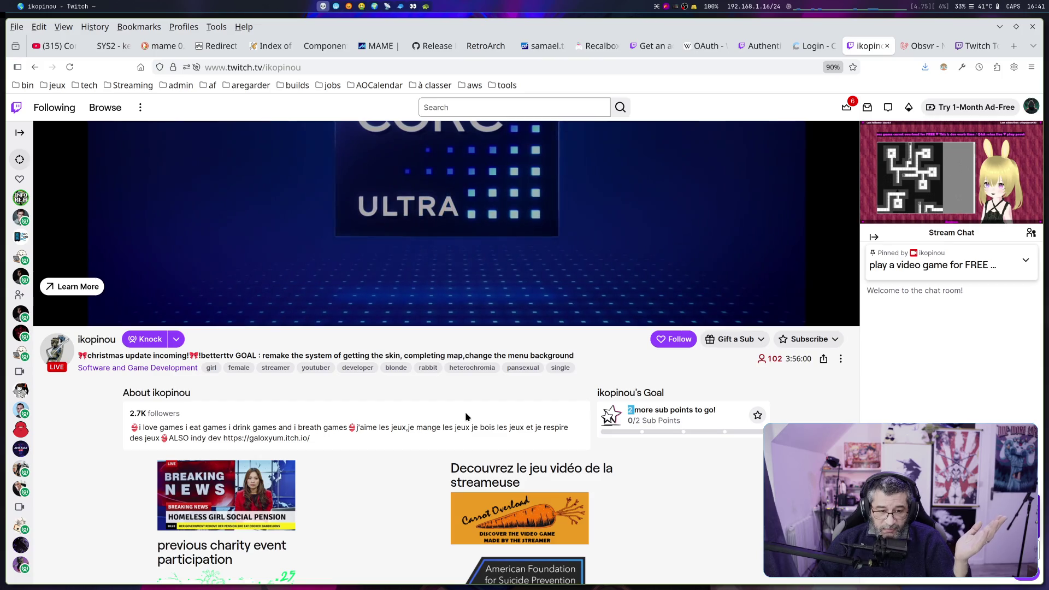
scroll(467, 417, "up", 3)
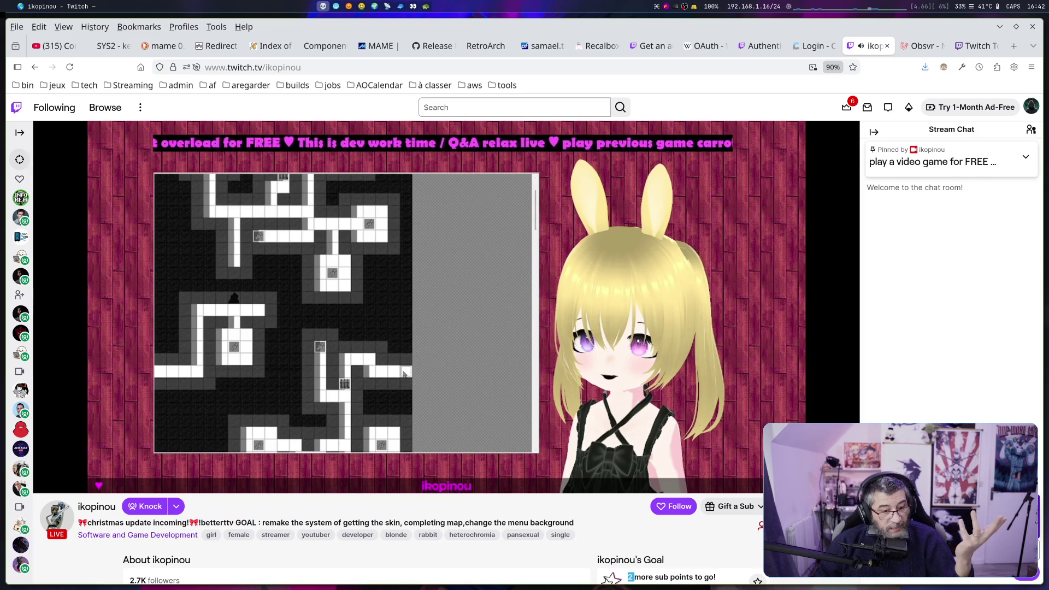
left_click(63, 481)
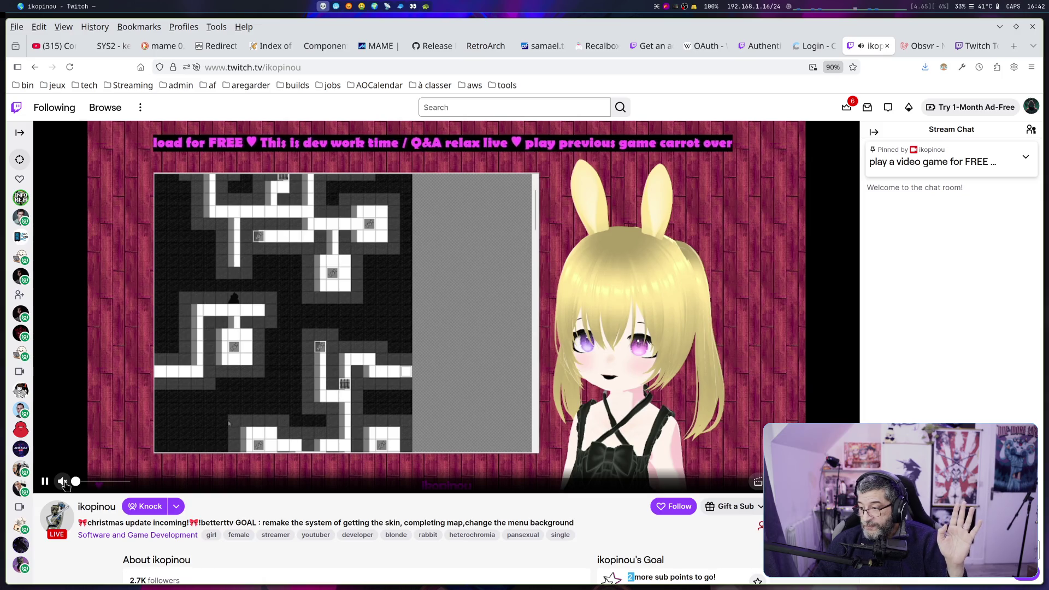
scroll(281, 473, "down", 2)
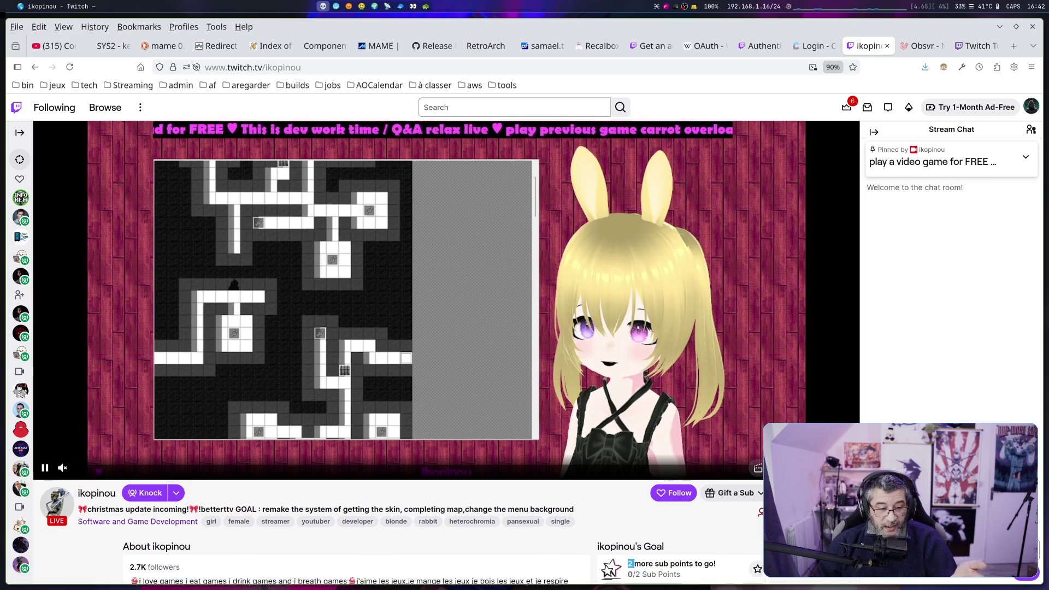
Search Twitch for 'laluka', close the miniplayer and open the live TheLaluka channel
left_click(458, 104)
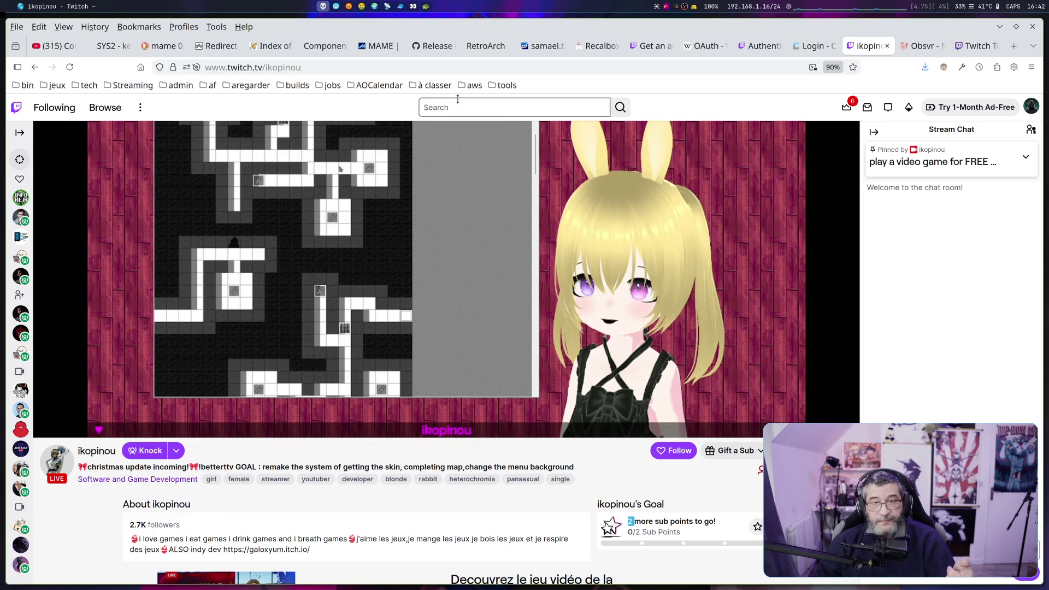
type("lalu")
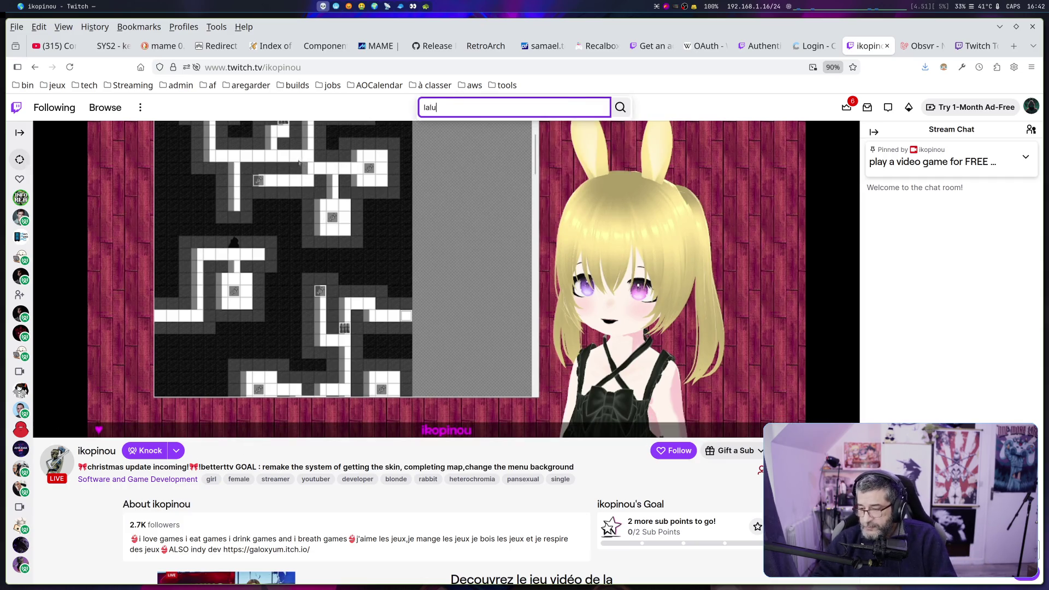
type("ka")
key("Return")
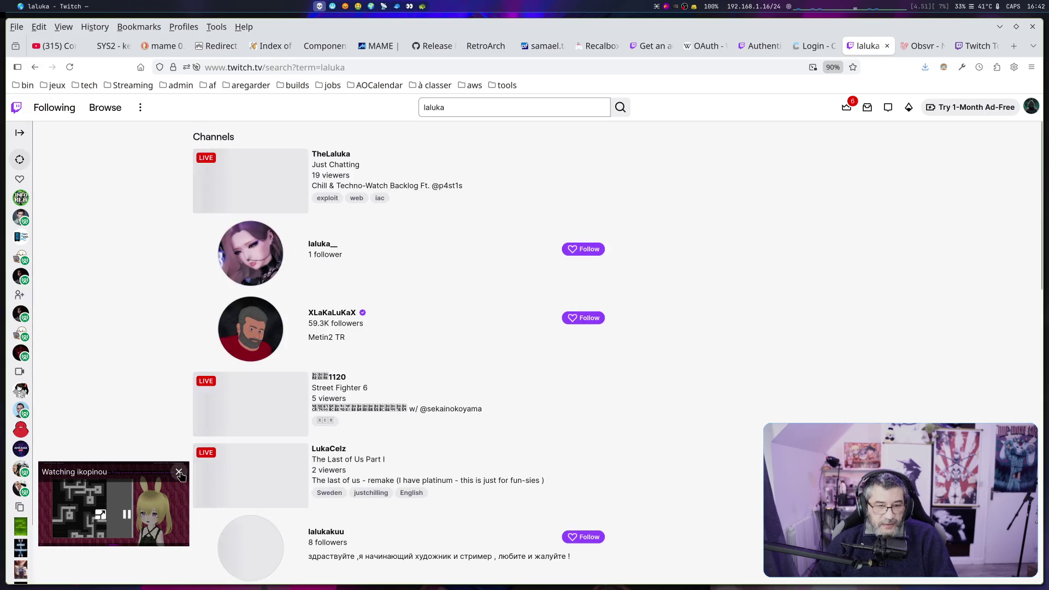
left_click(179, 472)
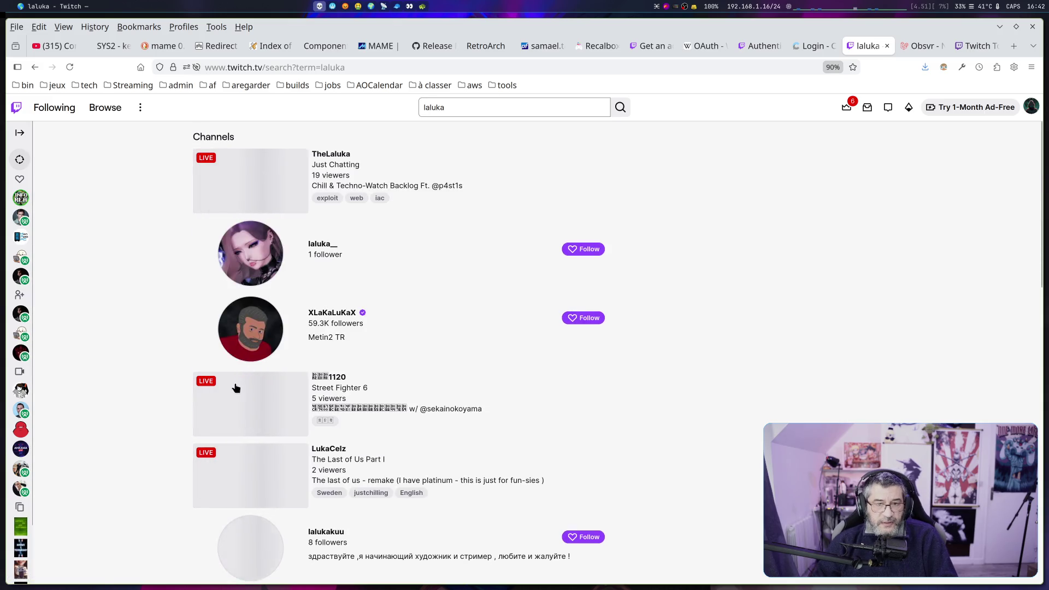
left_click(345, 159)
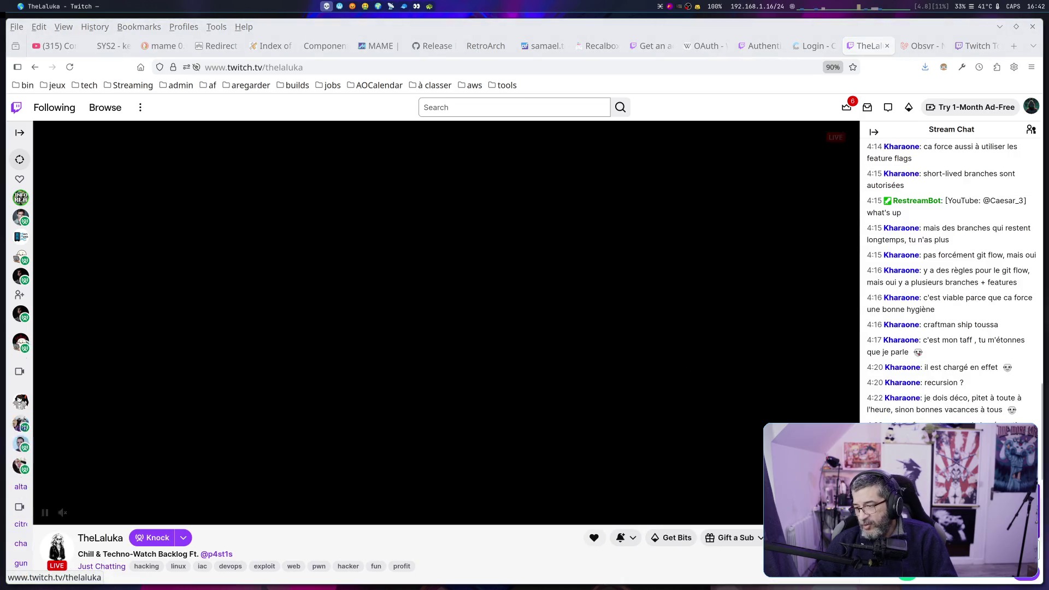